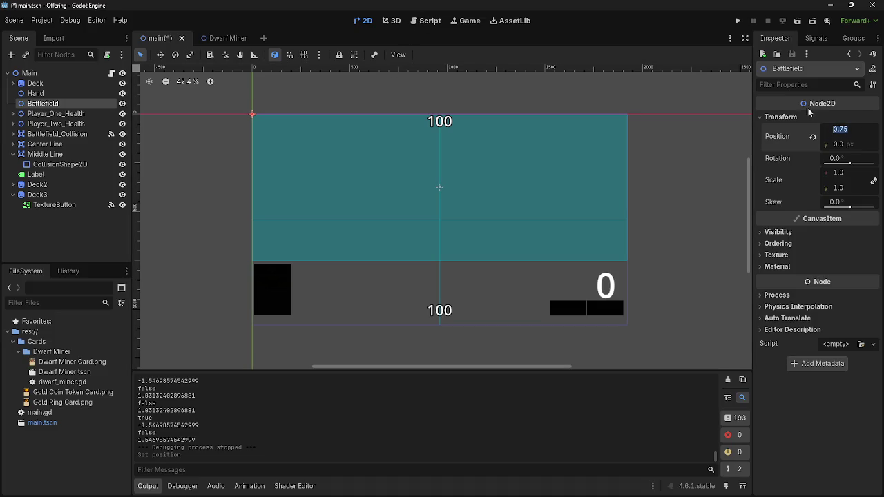
Step: Bring up the main.gd script and scroll up through it
click(419, 23)
scroll(410, 151, up, 15)
scroll(410, 150, up, 5)
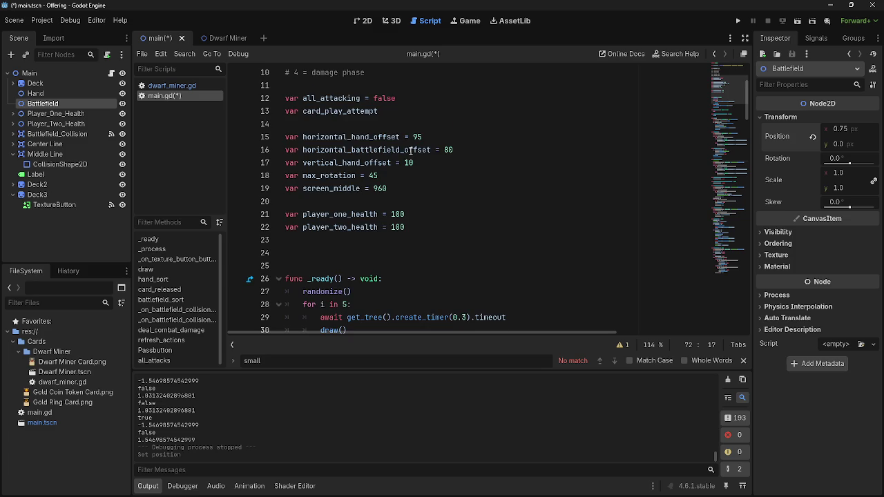
Step: Set the Battlefield node's Position x to 960 in the Inspector
click(839, 144)
click(841, 120)
click(842, 119)
click(841, 129)
text(960)
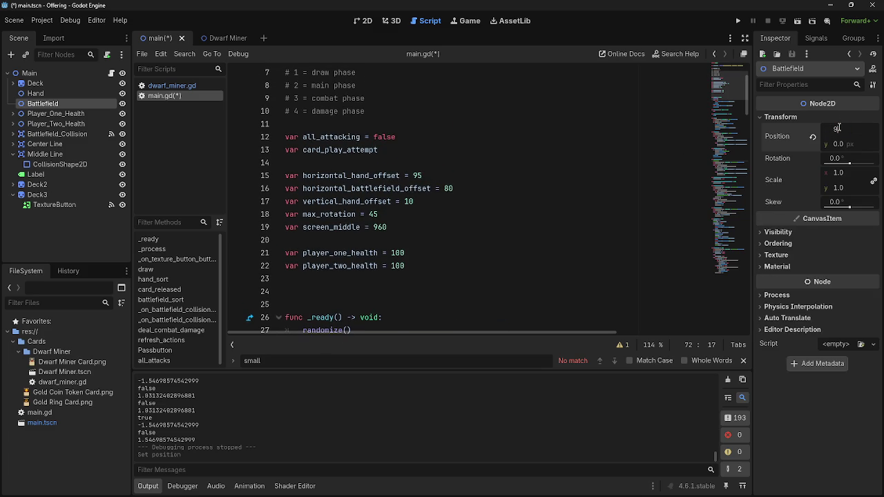
key(Return)
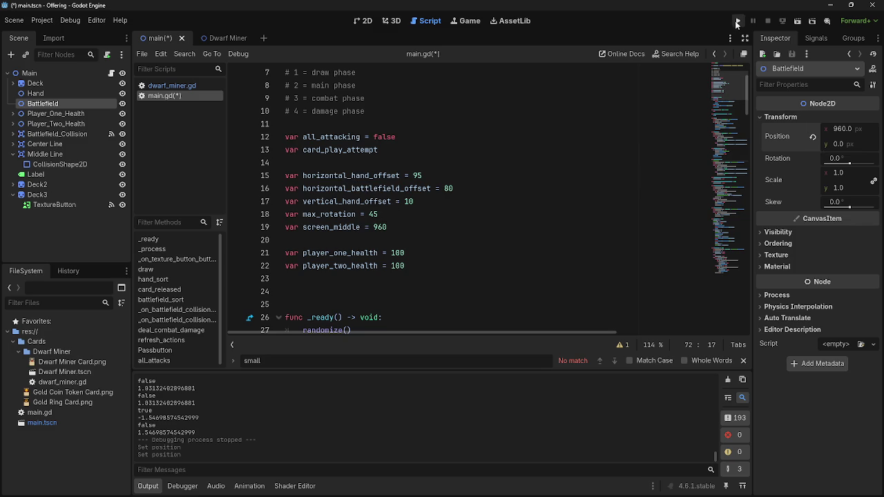
Step: Shrink Battlefield's scale to 0.495 and test-run by playing two hand cards onto the battlefield
mouse_move(839, 181)
mouse_down()
mouse_move(801, 181)
mouse_move(847, 181)
mouse_move(831, 181)
mouse_up()
click(738, 21)
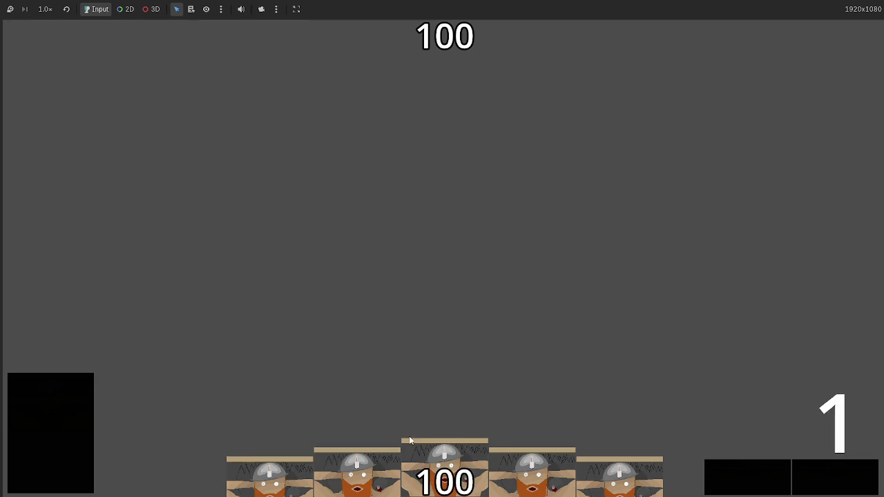
drag(413, 449, 412, 281)
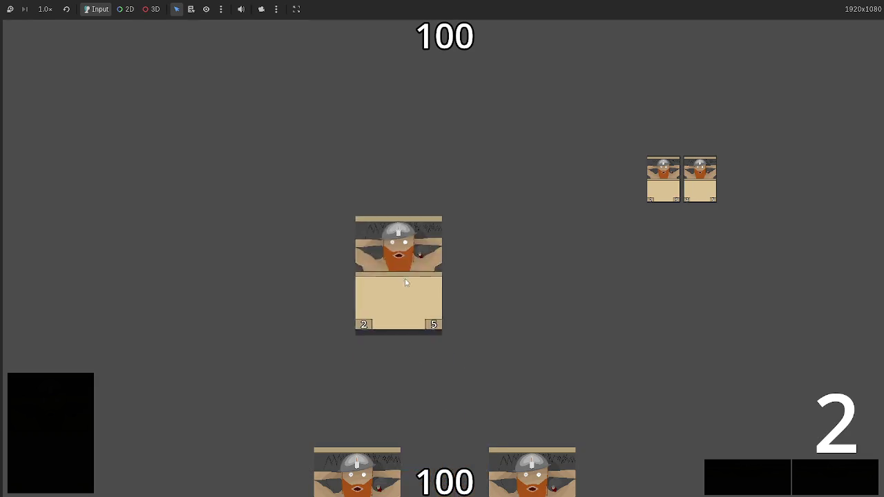
drag(429, 451, 437, 291)
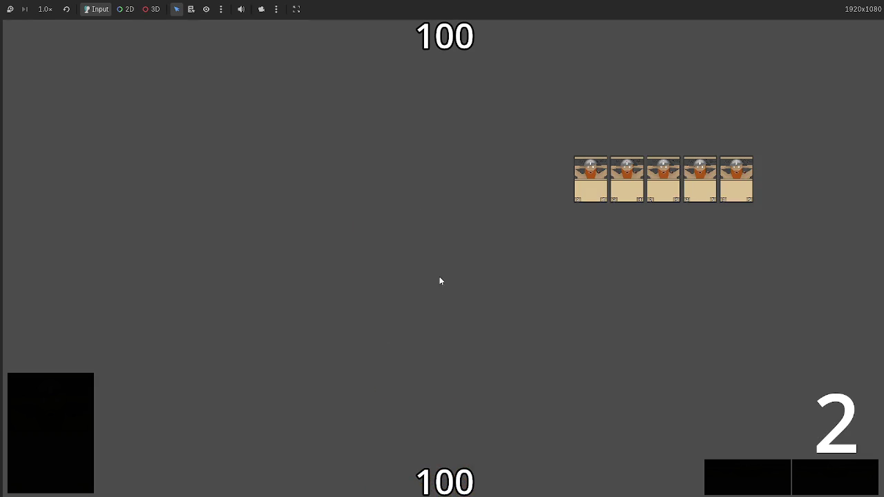
key(F8)
Step: Return to the main.gd script and scroll down through it
click(165, 86)
click(163, 95)
scroll(408, 256, down, 10)
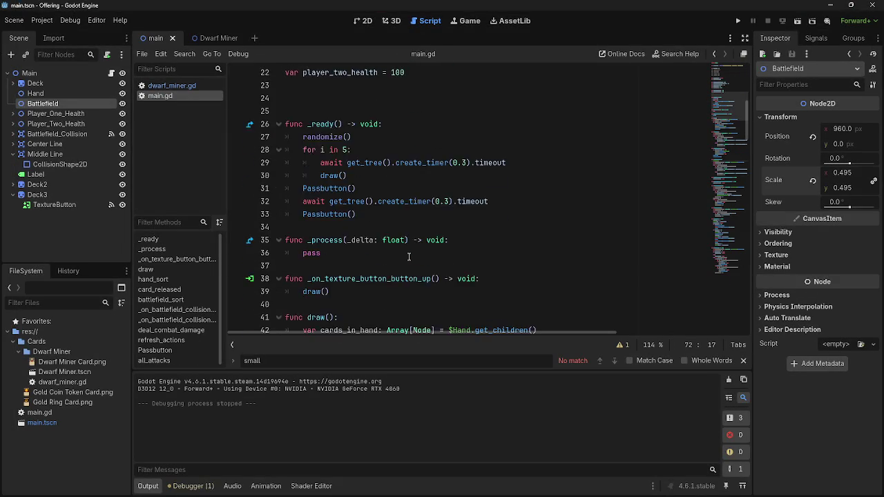
Step: Select and examine the 'screen_middle +' offset on line 57 of hand_sort
scroll(409, 255, down, 4)
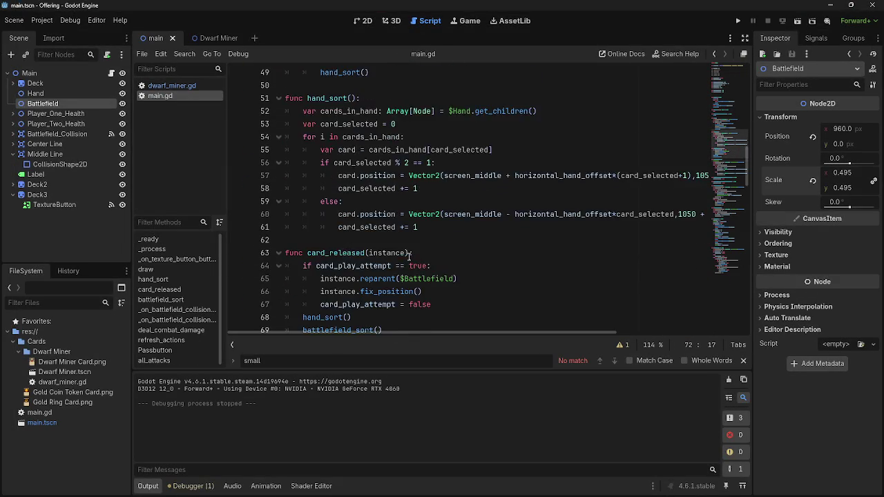
double_click(475, 214)
click(481, 216)
double_click(476, 216)
drag(512, 215, 444, 216)
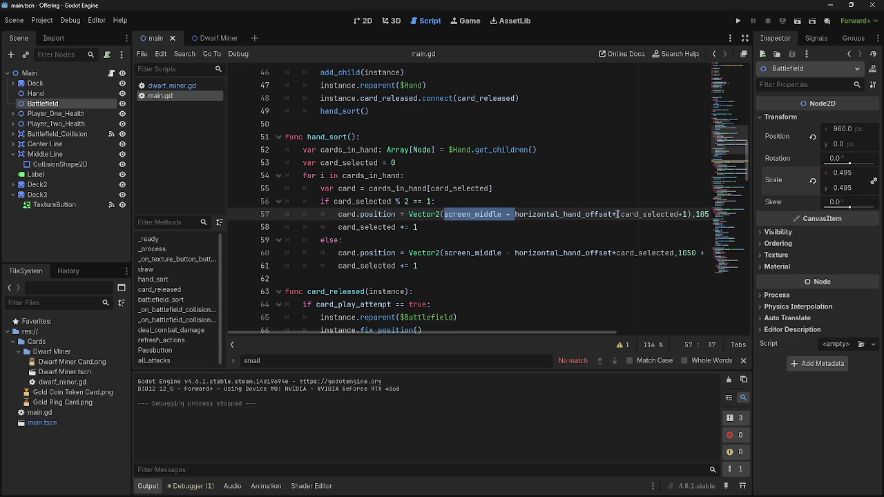
click(491, 214)
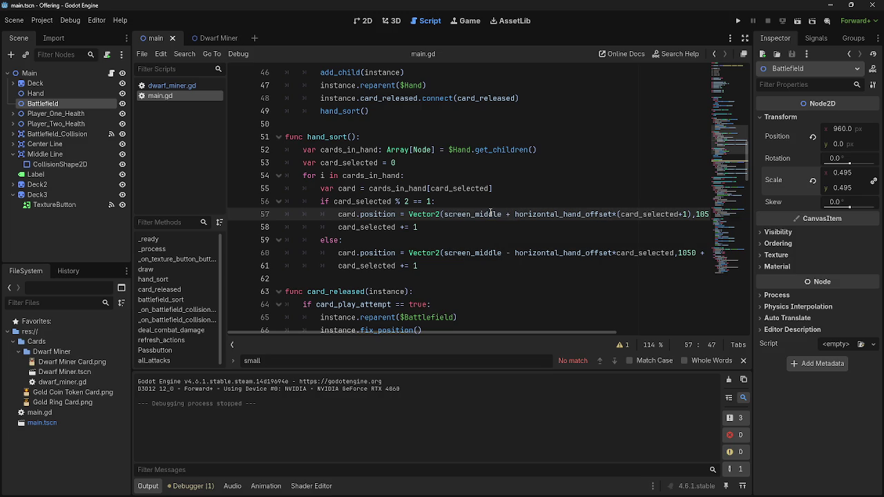
click(515, 217)
drag(513, 215, 445, 218)
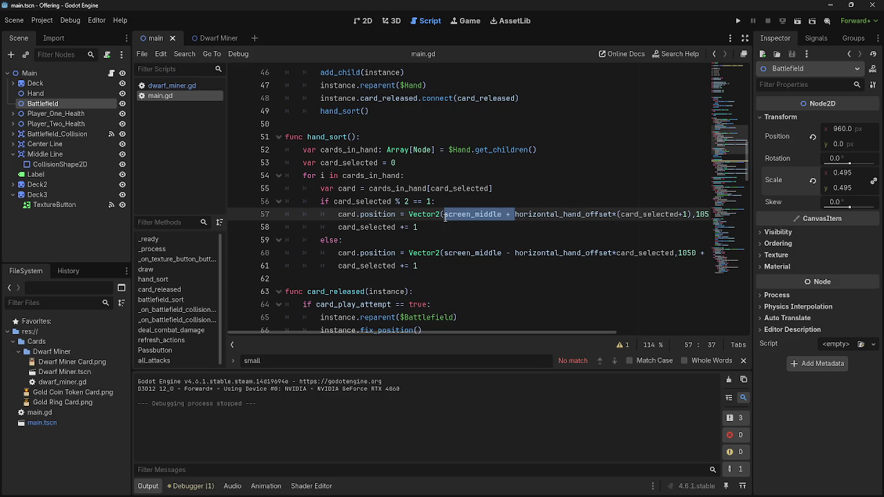
mouse_move(601, 216)
mouse_down()
mouse_move(698, 216)
mouse_move(286, 216)
mouse_move(307, 215)
mouse_move(377, 176)
mouse_up()
scroll(404, 237, up, 15)
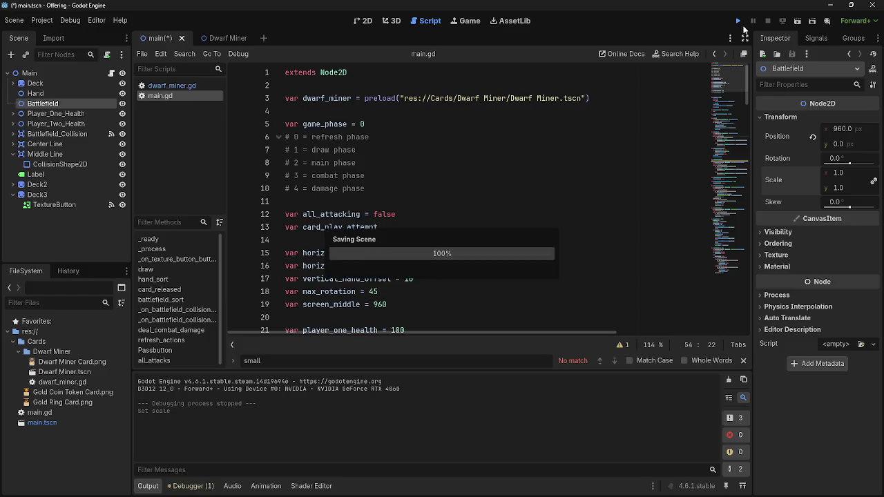
click(739, 23)
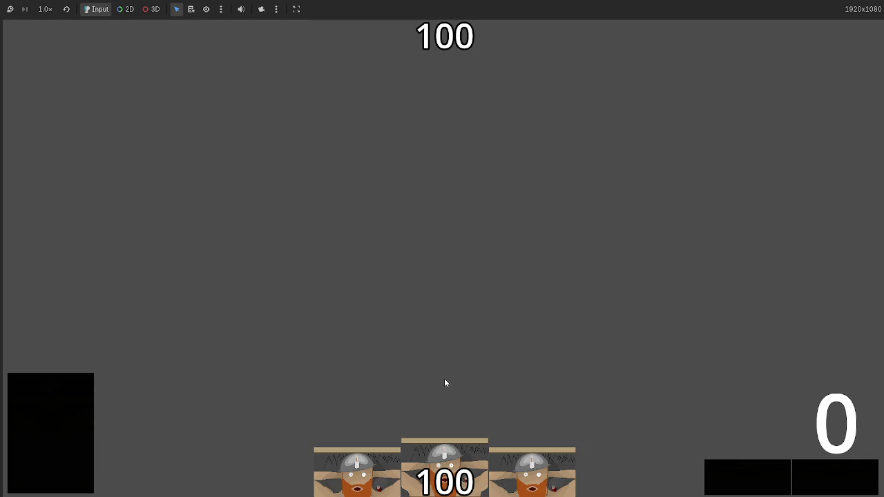
click(443, 379)
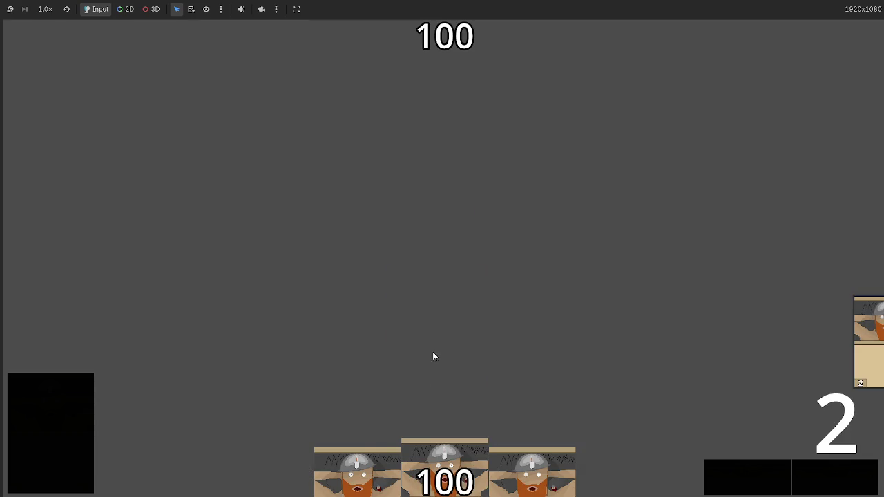
click(451, 394)
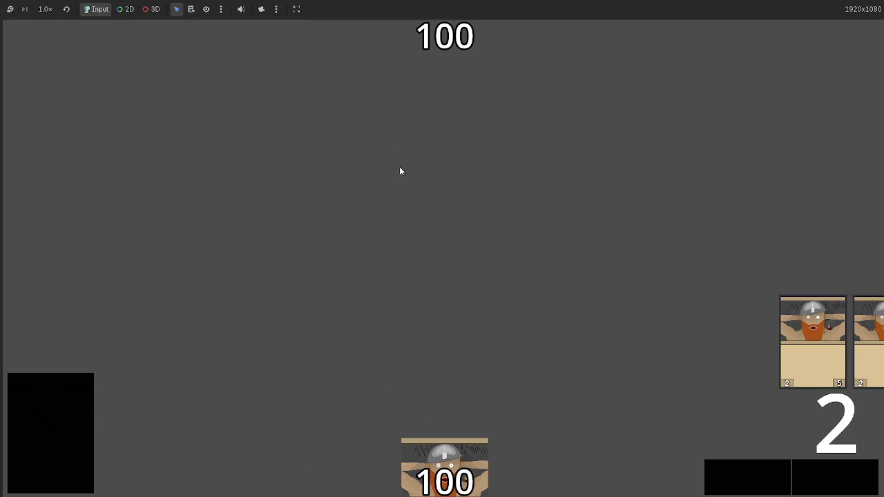
key(F8)
scroll(475, 249, down, 8)
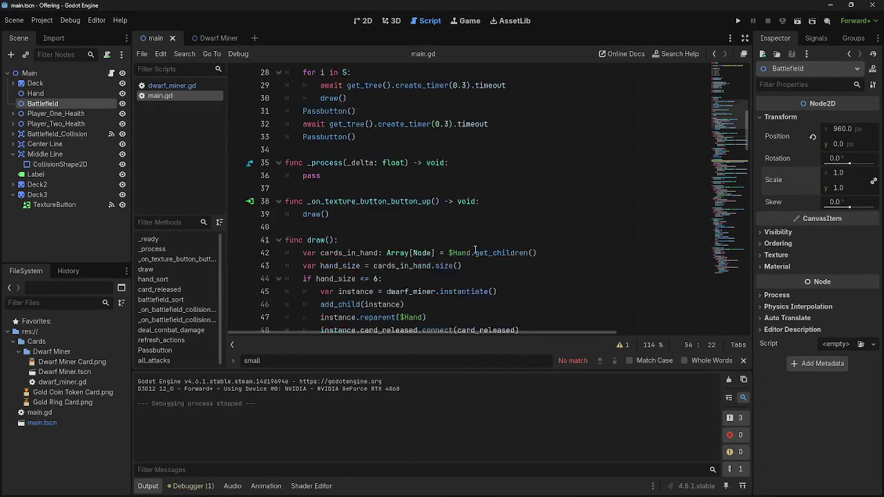
scroll(475, 250, down, 7)
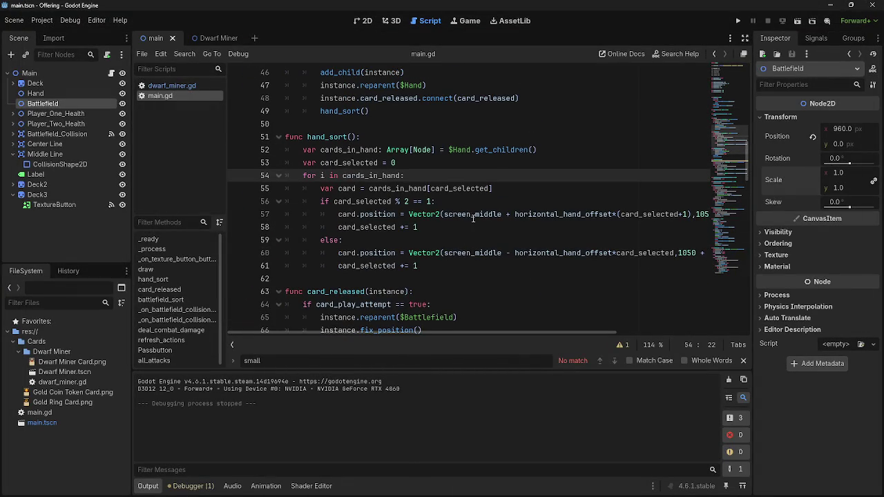
click(474, 214)
click(514, 214)
drag(514, 214, 444, 215)
key(BackSpace)
drag(515, 253, 444, 254)
key(BackSpace)
click(740, 22)
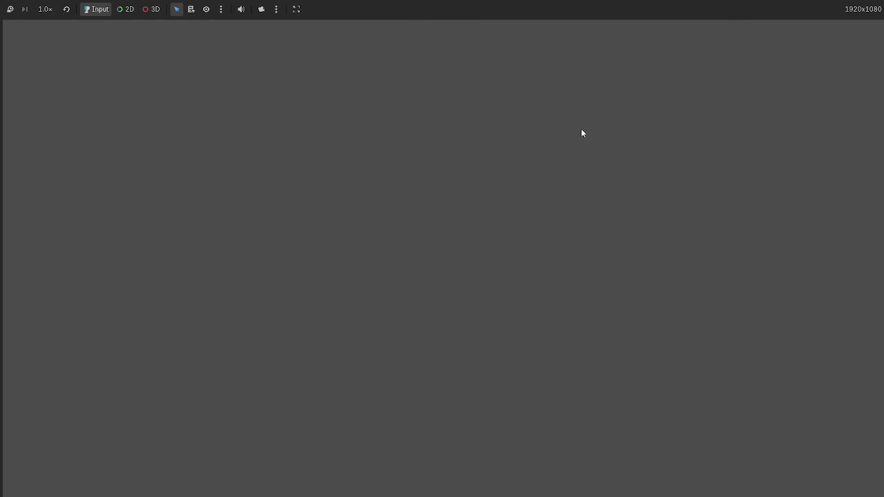
key(F8)
key(ctrl+z)
key(ctrl+z)
click(490, 200)
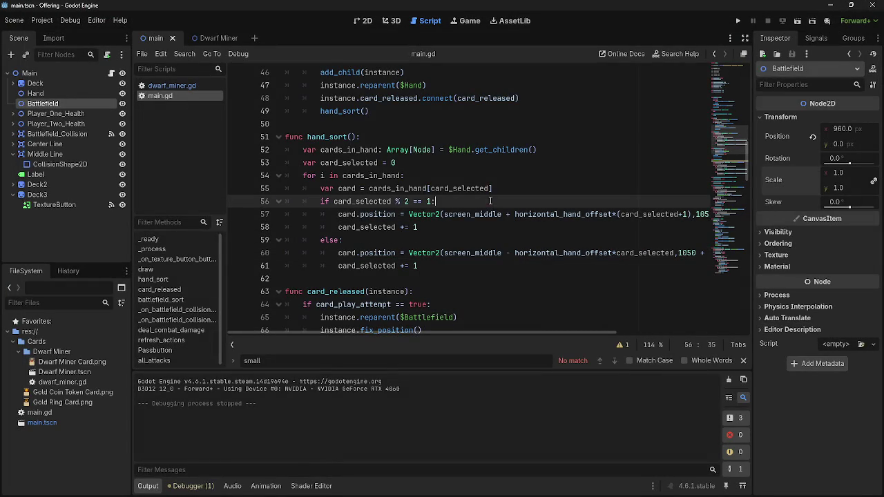
Step: Scroll to battlefield_sort and put the caret after $Battlefield on line 72
scroll(465, 255, down, 5)
scroll(465, 254, up, 5)
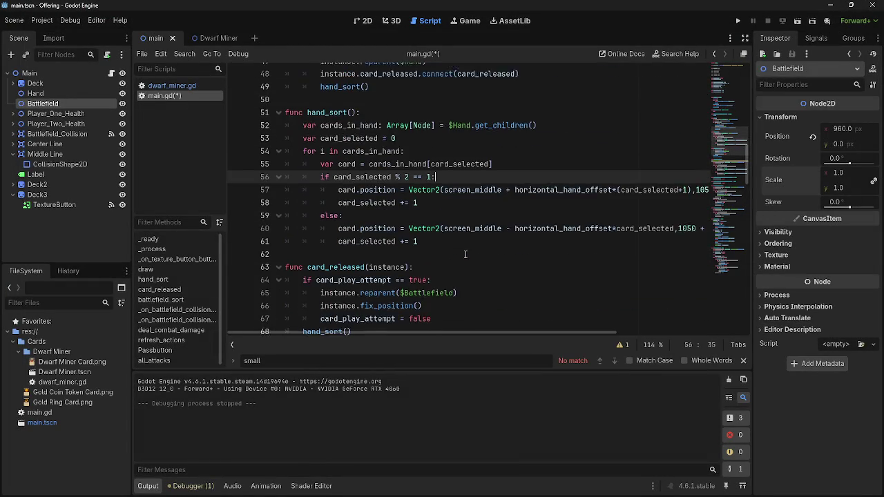
scroll(466, 254, down, 6)
scroll(466, 254, down, 1)
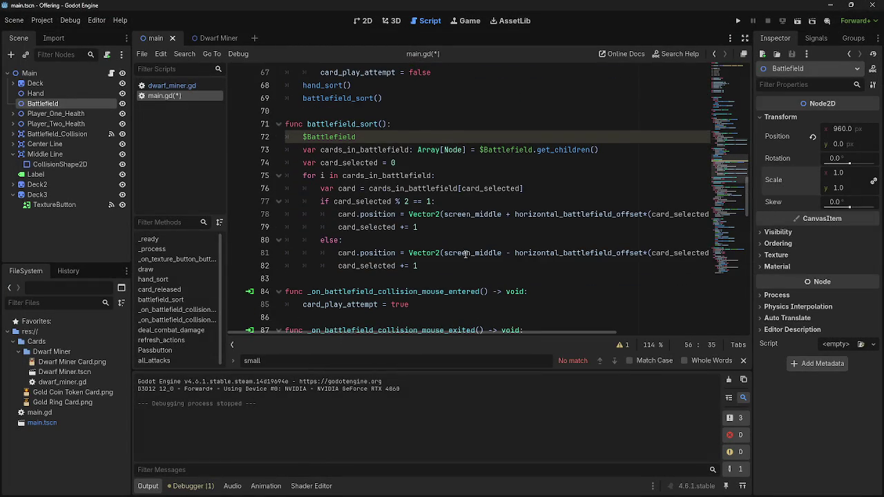
click(416, 145)
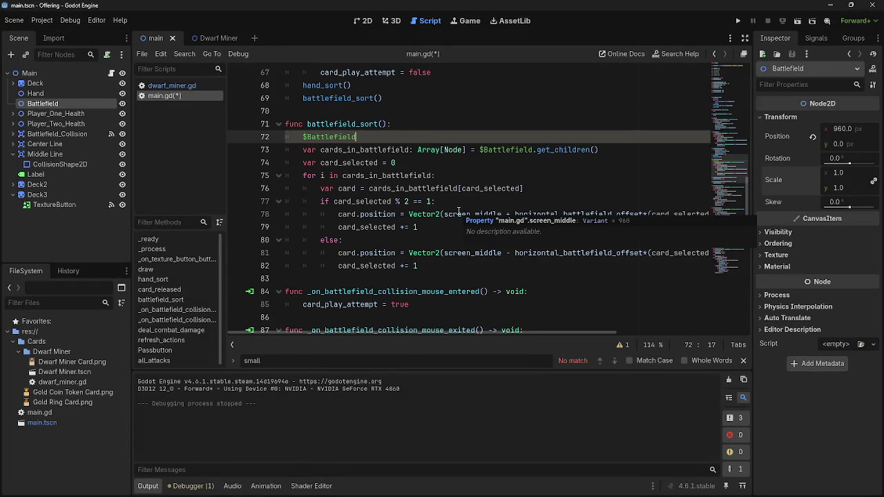
Step: Delete 'screen_middle + ' on line 78 and 'screen_middle - ' on line 81, then run the project
drag(515, 218, 444, 218)
key(BackSpace)
drag(515, 253, 444, 253)
key(BackSpace)
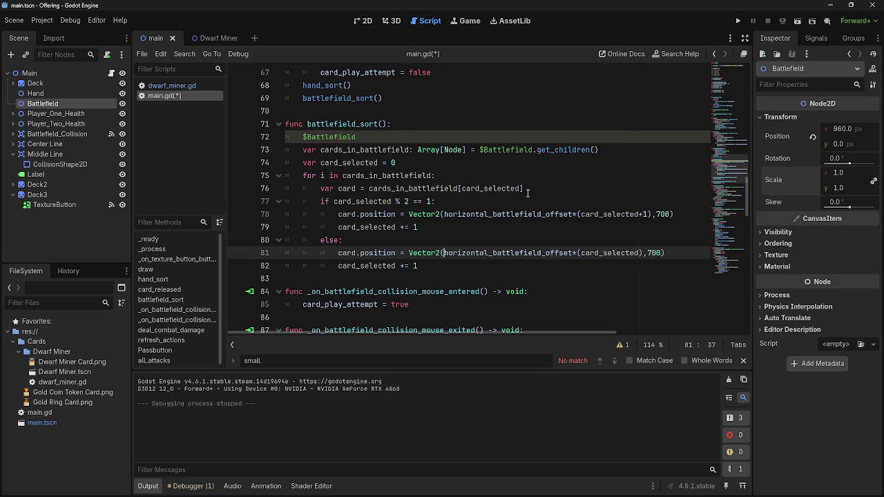
click(528, 194)
click(738, 22)
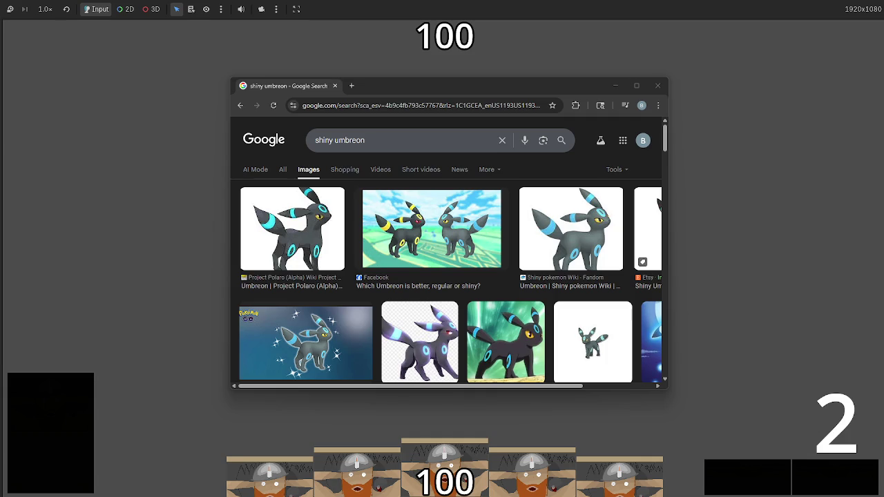
Step: Dismiss the browser window, drag one hand card into the battlefield row, then stop the game
click(657, 85)
click(464, 442)
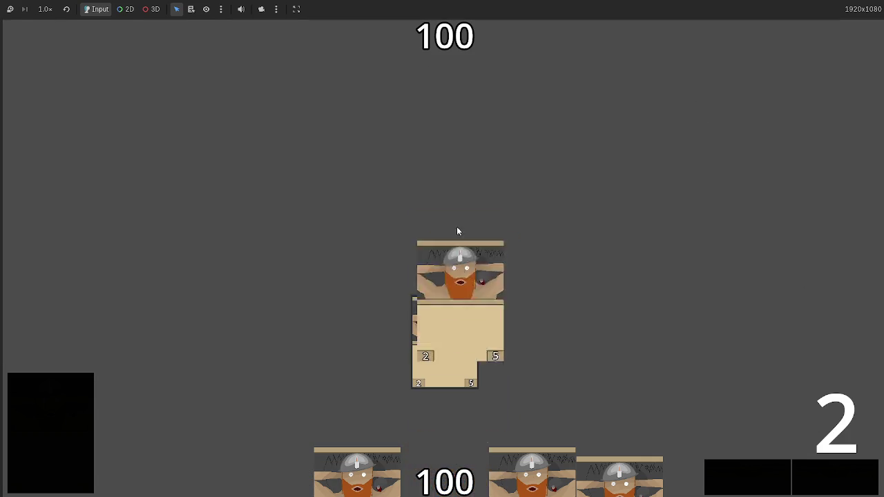
drag(436, 195, 444, 234)
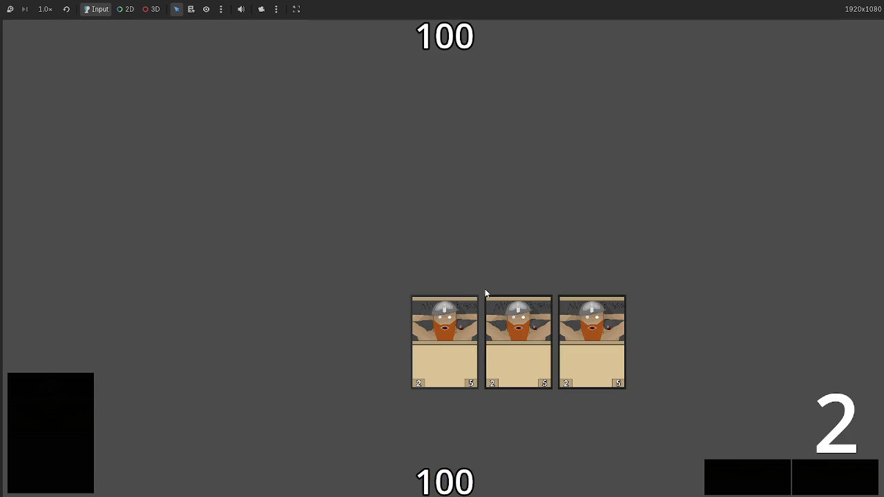
key(F8)
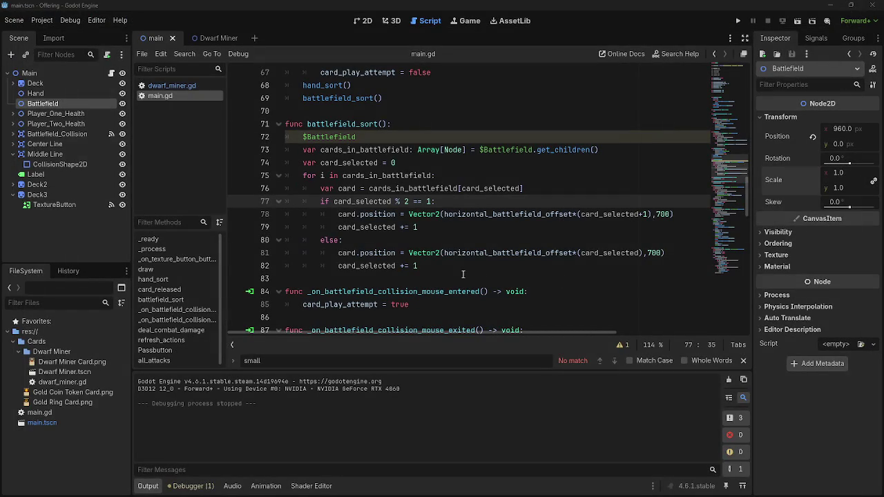
Step: Add a minus sign after Vector2( on line 81 and test-run the game again
click(443, 253)
text(-)
click(738, 20)
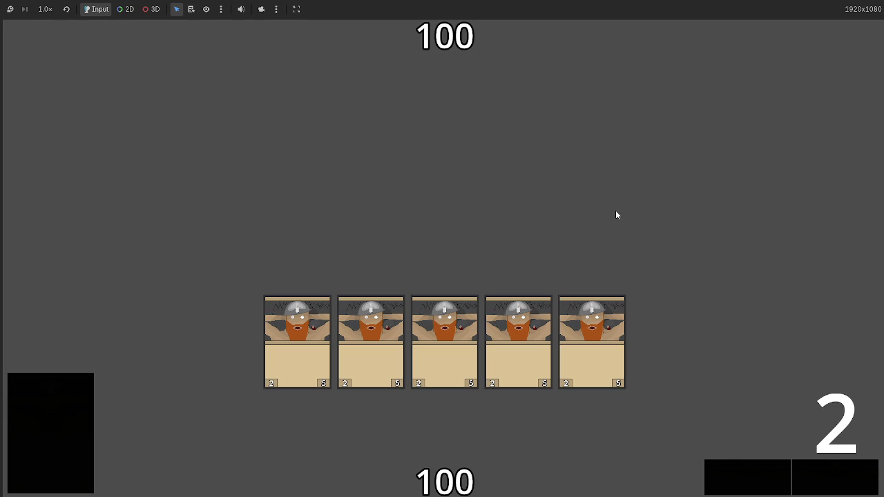
key(F8)
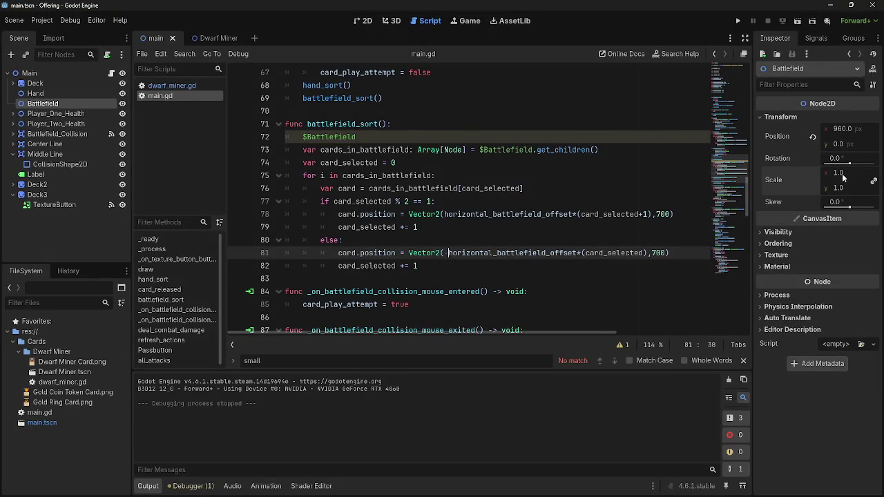
Step: Relaunch with F5, play all five Dwarf Miner cards onto the battlefield, then stop
key(F5)
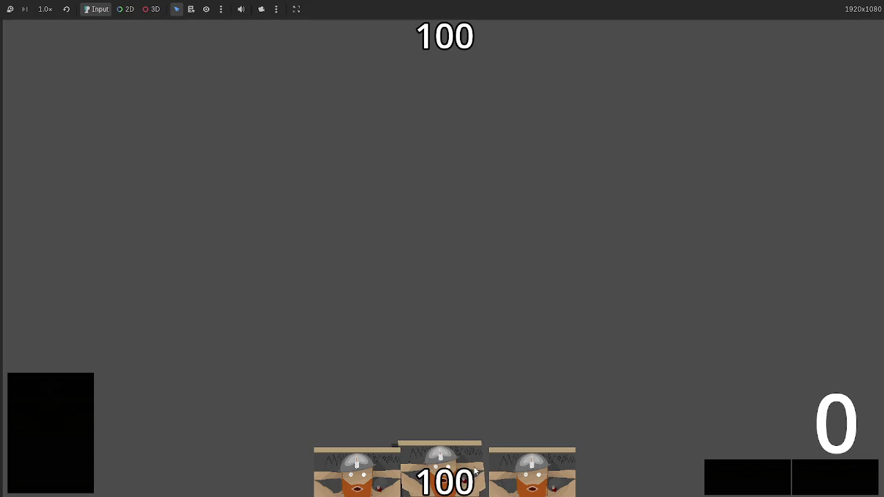
click(472, 414)
click(444, 418)
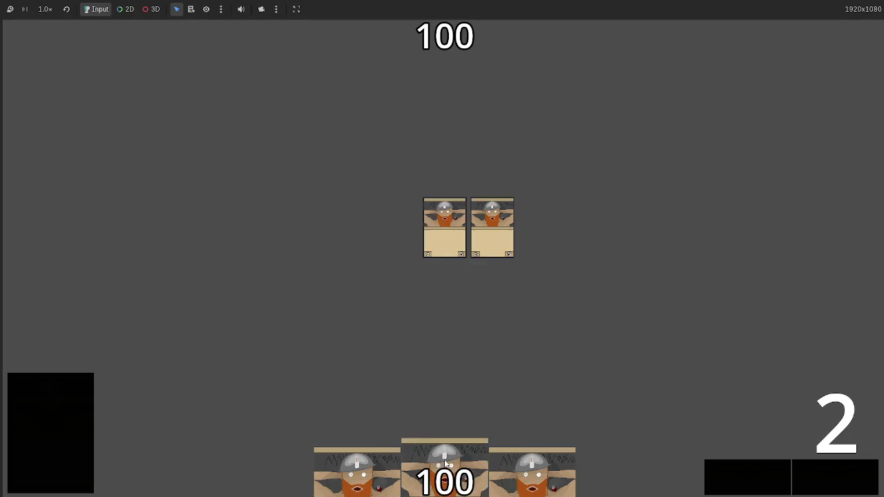
click(456, 470)
click(464, 484)
click(449, 476)
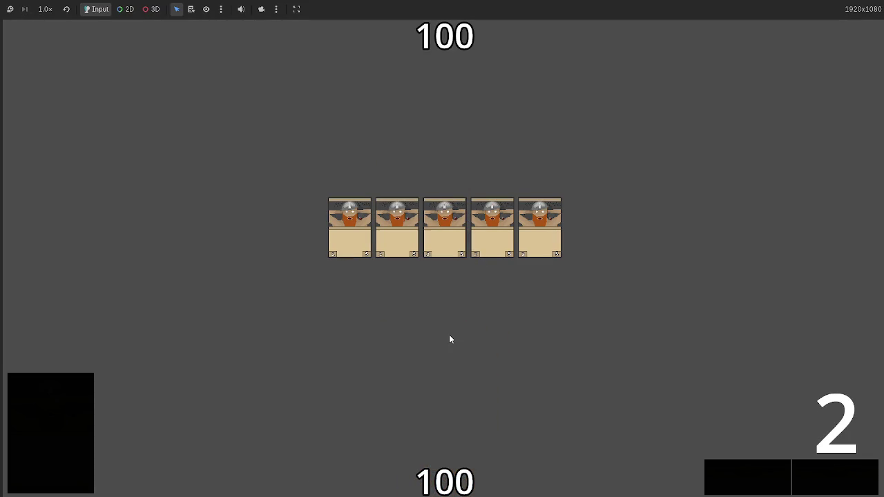
key(F8)
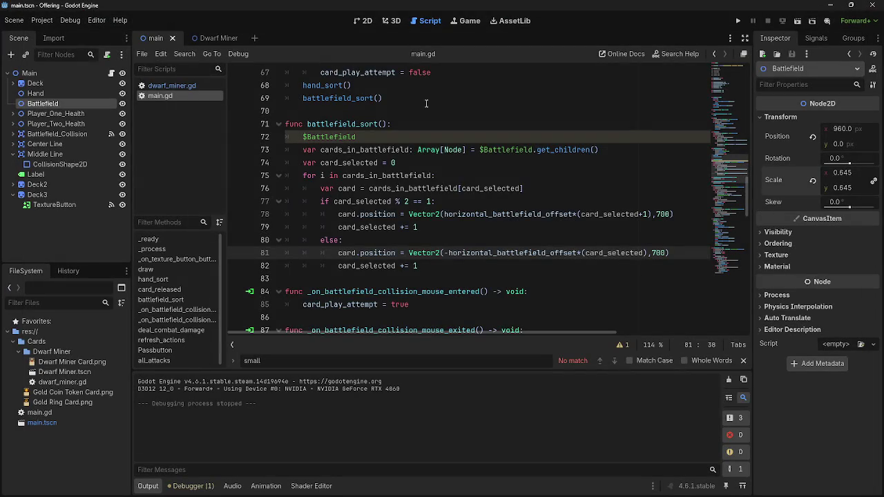
Step: In the 2D view, drag Battlefield's Scale upward, then revert it to 1.0
click(366, 21)
drag(448, 83, 468, 113)
drag(843, 173, 874, 173)
click(813, 180)
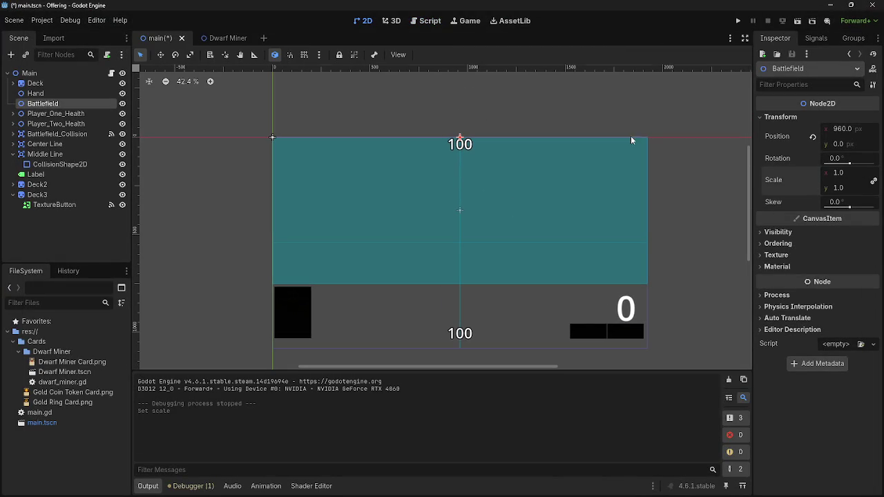
Step: In the script editor, select the y value 700 on line 81 of battlefield_sort
click(429, 21)
scroll(468, 227, down, 1)
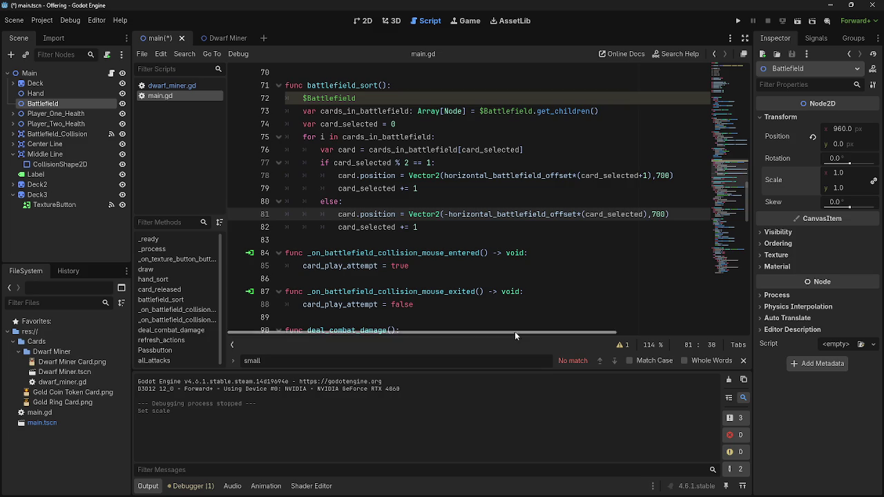
mouse_move(509, 329)
mouse_down()
mouse_move(585, 328)
mouse_move(523, 330)
mouse_up()
double_click(639, 214)
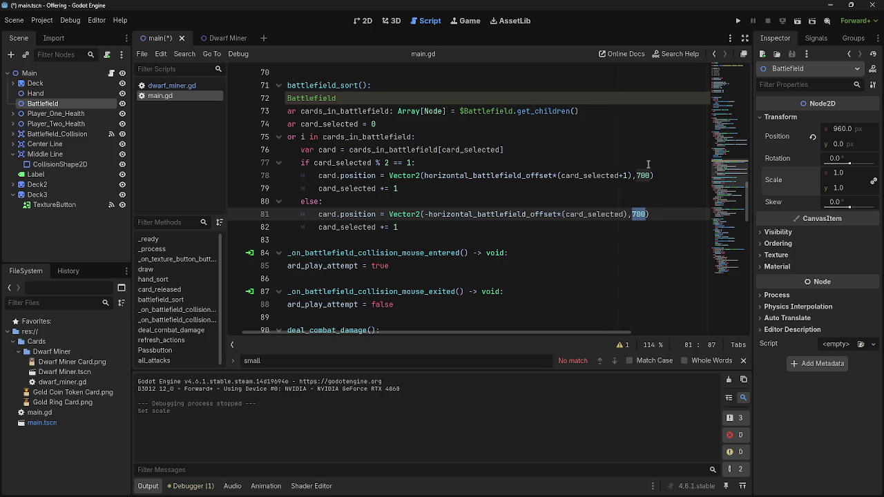
scroll(380, 328, left, 3)
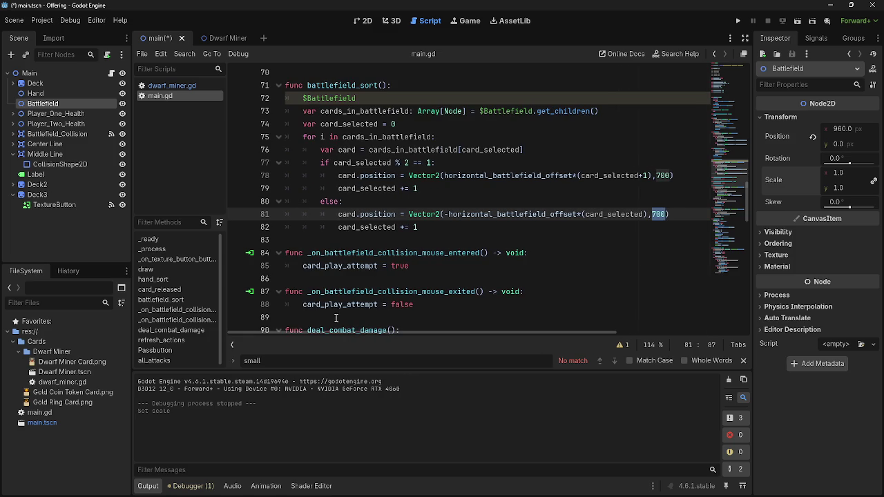
click(666, 214)
click(669, 214)
scroll(536, 334, right, 3)
scroll(523, 303, down, 1)
drag(511, 332, 313, 326)
scroll(464, 248, down, 3)
scroll(470, 247, up, 5)
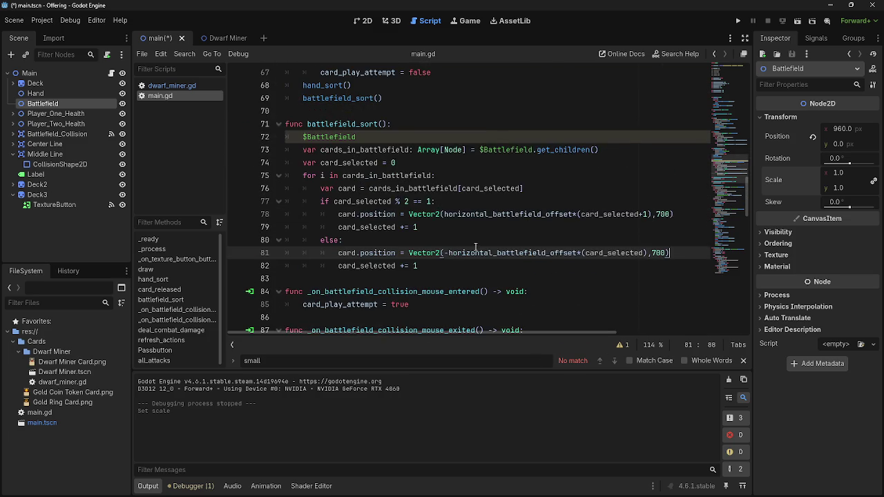
Step: Select the 700 y value on line 78 and step through lines 76–81 of the if/else
double_click(663, 215)
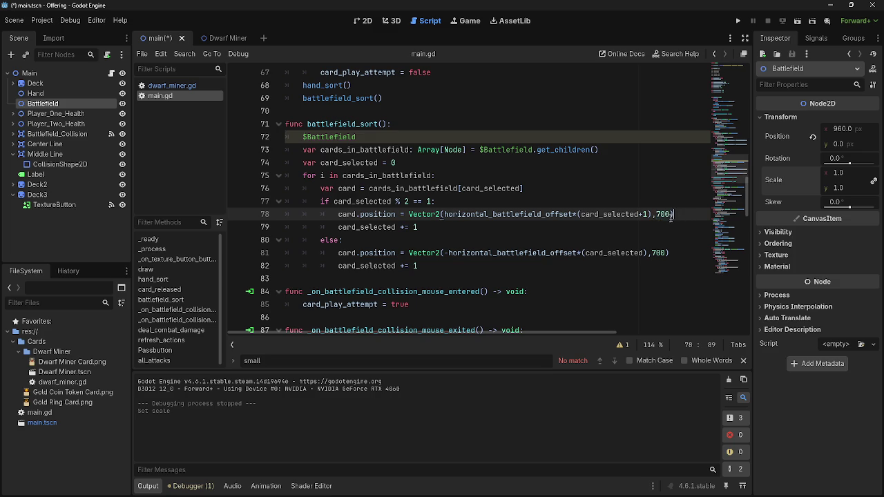
key(End)
triple_click(663, 215)
double_click(663, 214)
click(659, 252)
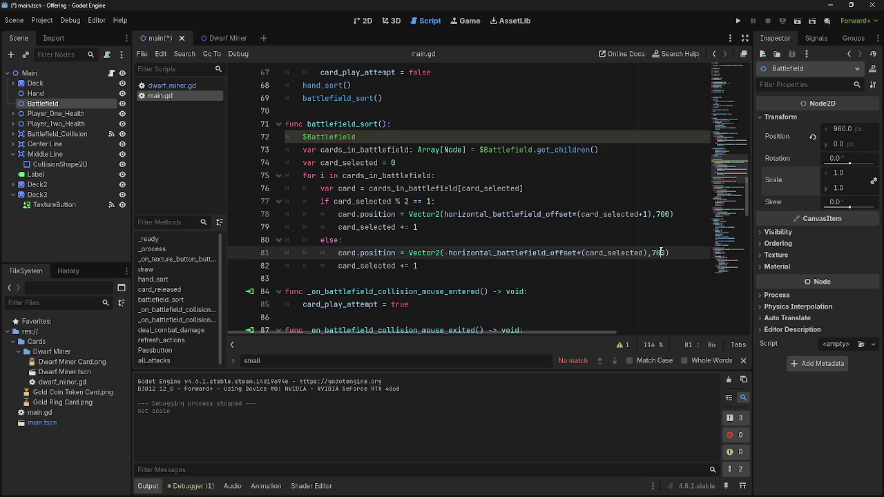
click(659, 238)
click(654, 188)
click(654, 201)
click(632, 227)
click(632, 239)
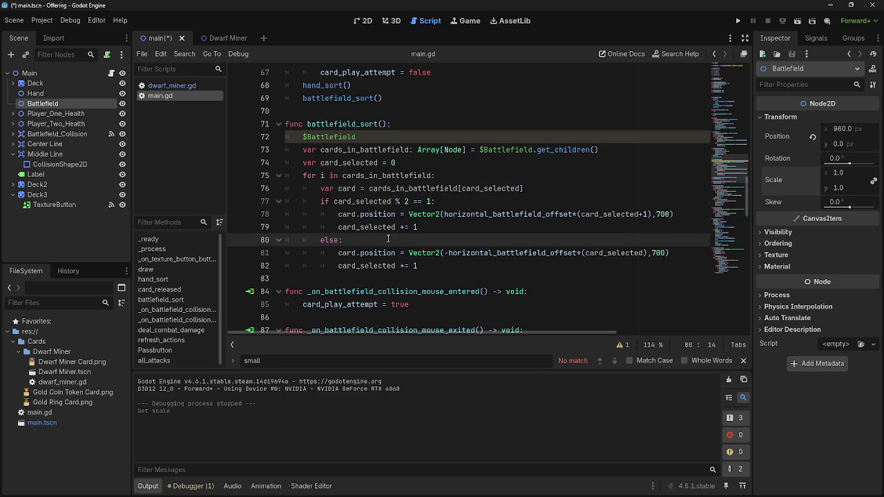
Step: Scroll through battlefield_sort, reselect the 700 y value, and return to the 2D view
scroll(644, 275, down, 1)
scroll(644, 274, up, 1)
scroll(647, 282, up, 1)
scroll(644, 282, up, 1)
scroll(644, 282, down, 2)
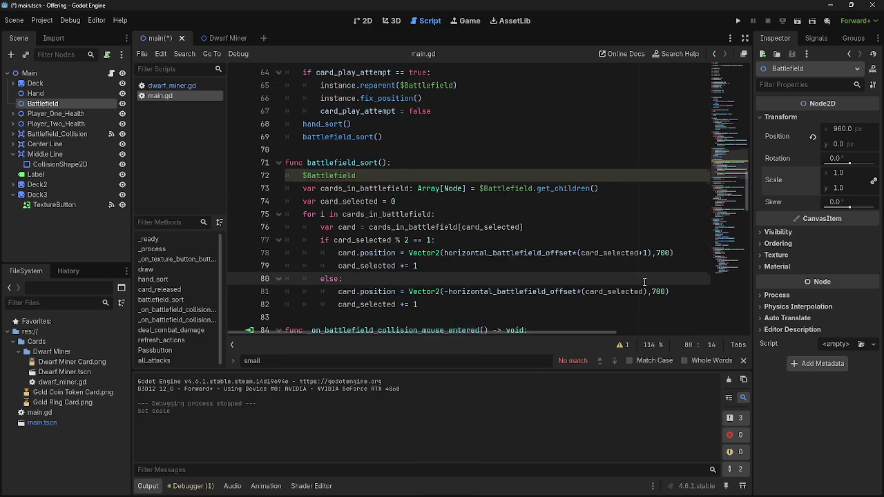
scroll(644, 281, down, 1)
scroll(645, 282, up, 1)
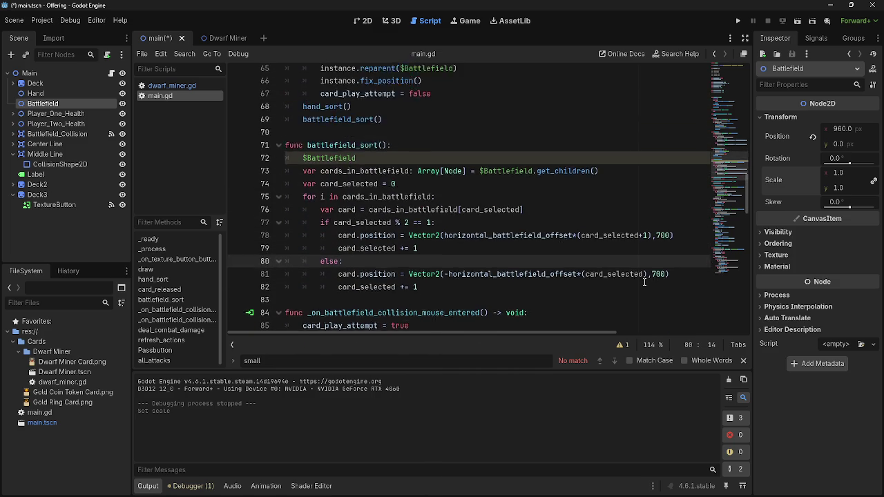
scroll(645, 282, down, 1)
scroll(645, 282, up, 2)
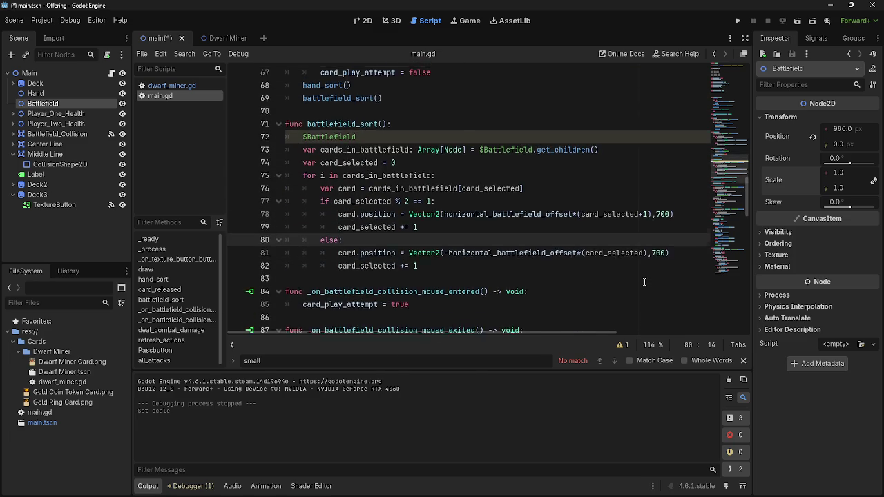
double_click(663, 252)
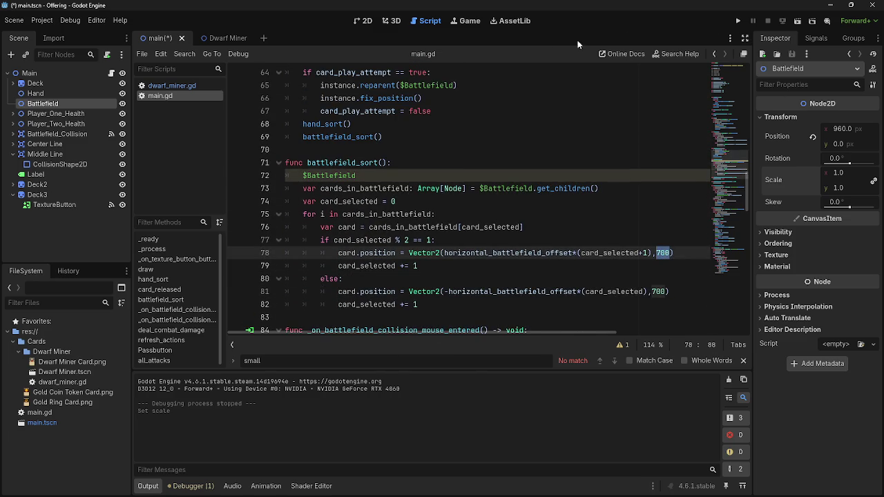
click(368, 21)
Step: Set the Battlefield node's Position y to 700 in the Inspector
click(839, 146)
click(841, 147)
text(700)
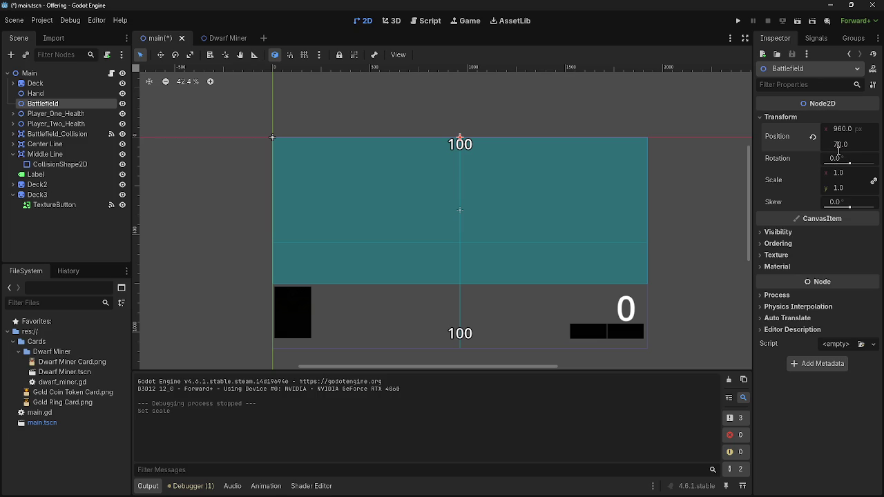
key(Return)
Step: Undo a trial scale change, then extend the main.gd selection to include the comma before 700
mouse_move(843, 186)
mouse_down()
mouse_move(850, 186)
mouse_move(806, 187)
mouse_move(832, 187)
mouse_up()
key(ctrl+z)
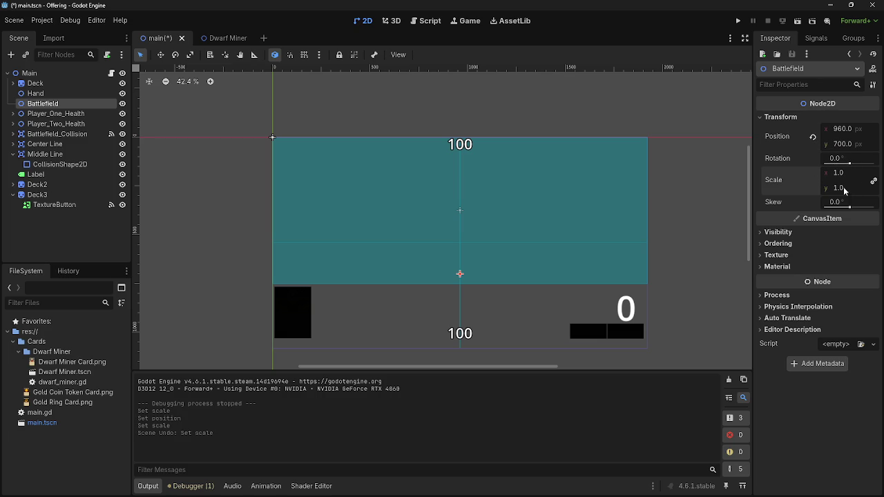
click(427, 21)
drag(673, 253, 659, 254)
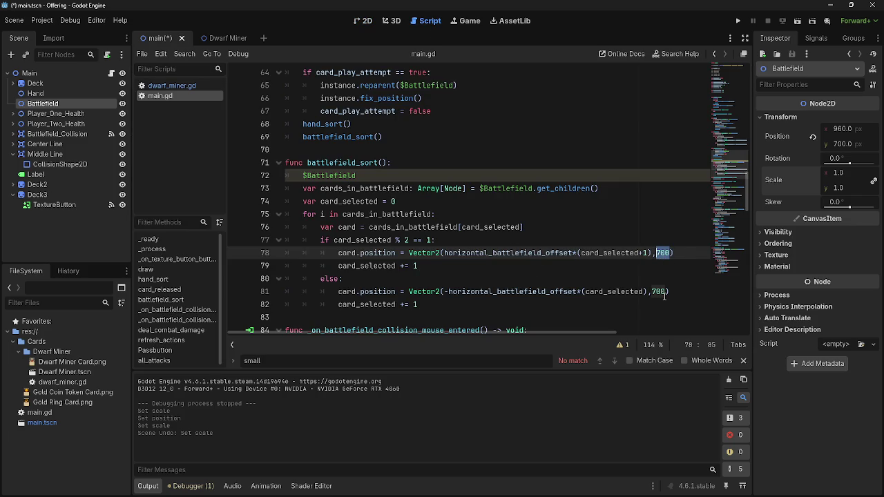
Step: Delete the stray $Battlefield line 72 from battlefield_sort
click(515, 176)
shift+click(291, 173)
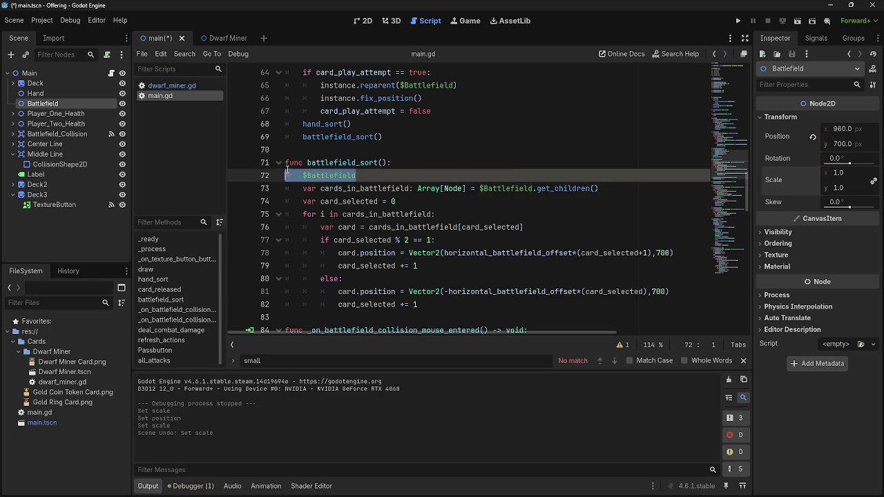
key(BackSpace)
key(BackSpace)
key(BackSpace)
Step: Try to select the 700 y value in line 77's Vector2 call
drag(670, 240, 656, 240)
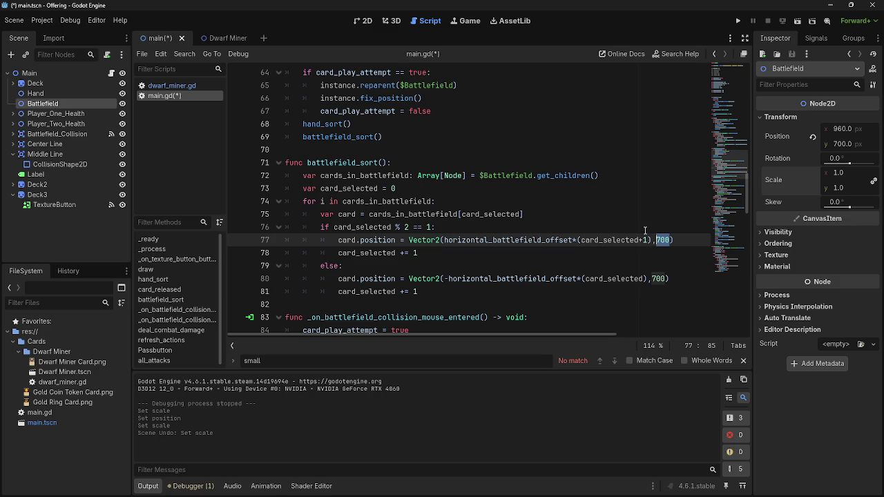
click(604, 192)
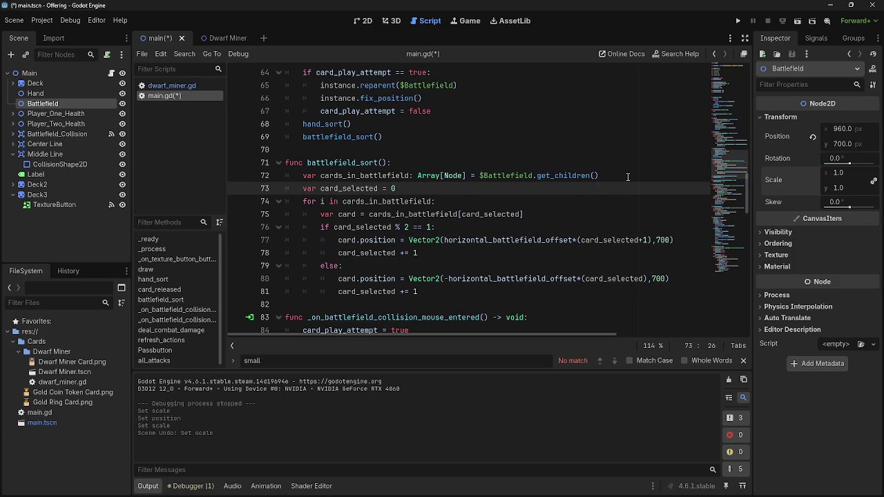
click(625, 176)
double_click(663, 239)
click(656, 228)
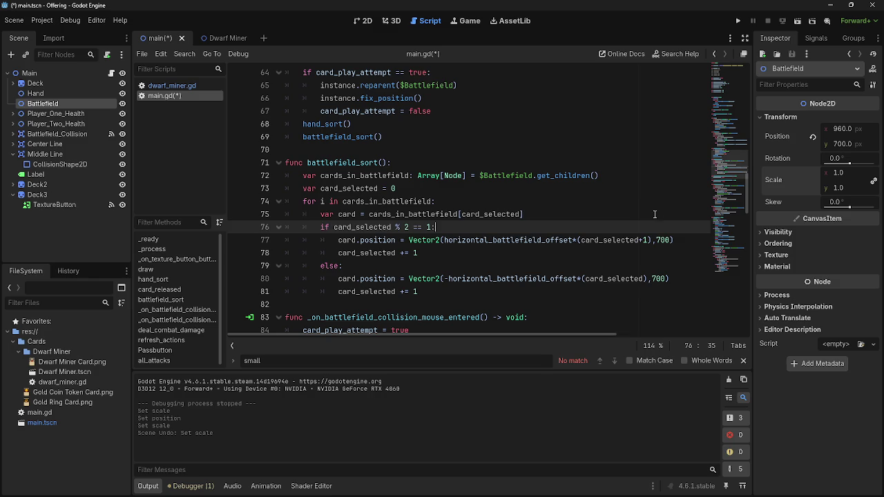
click(661, 240)
click(656, 227)
double_click(661, 240)
click(659, 215)
click(656, 239)
click(659, 228)
double_click(661, 240)
click(659, 228)
double_click(661, 240)
click(659, 228)
double_click(661, 240)
click(658, 228)
double_click(661, 240)
click(659, 227)
double_click(661, 239)
click(659, 228)
double_click(661, 240)
click(659, 228)
double_click(661, 239)
click(659, 228)
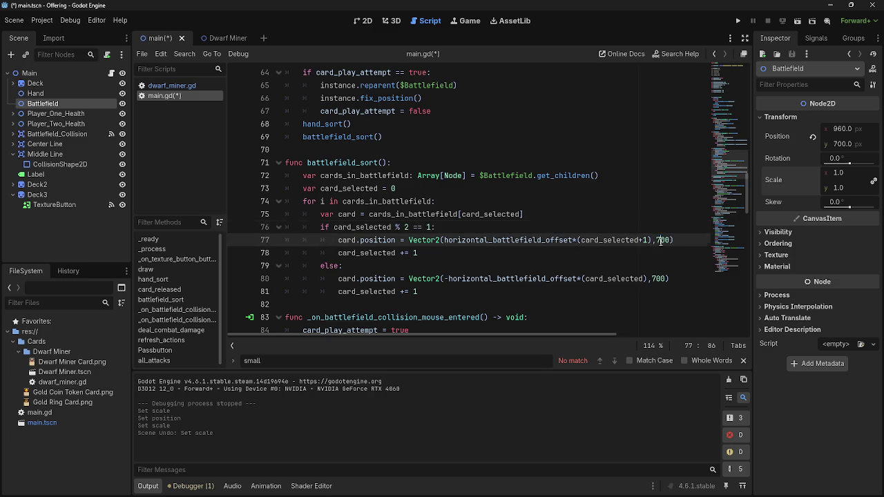
double_click(661, 240)
click(659, 228)
double_click(661, 239)
click(659, 228)
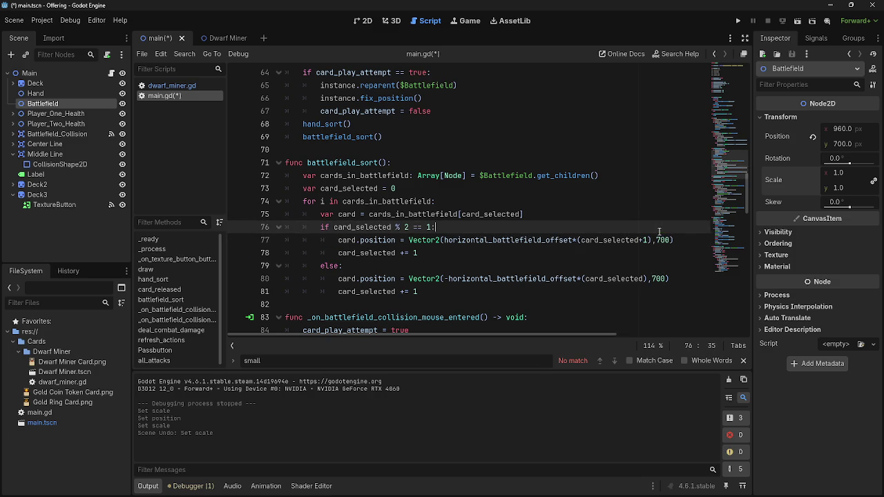
double_click(661, 240)
click(659, 228)
click(660, 240)
double_click(661, 240)
key(Up)
double_click(661, 239)
key(Up)
double_click(661, 239)
key(Up)
triple_click(661, 240)
double_click(661, 240)
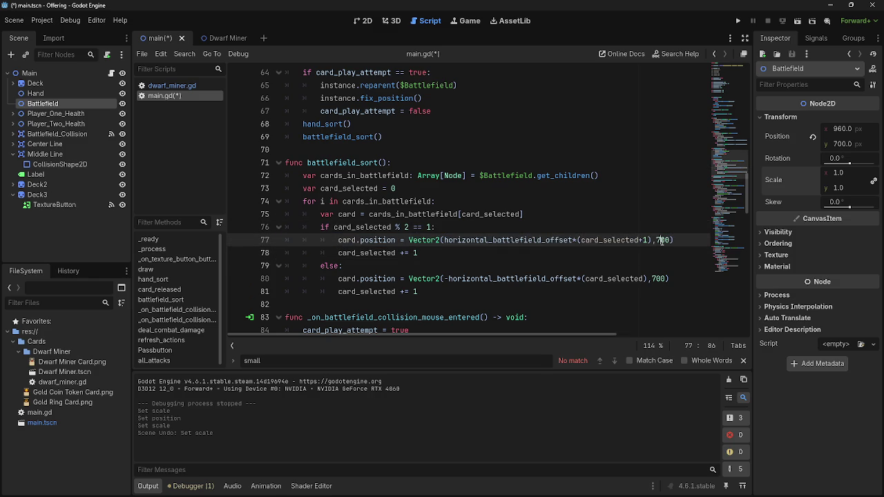
click(656, 226)
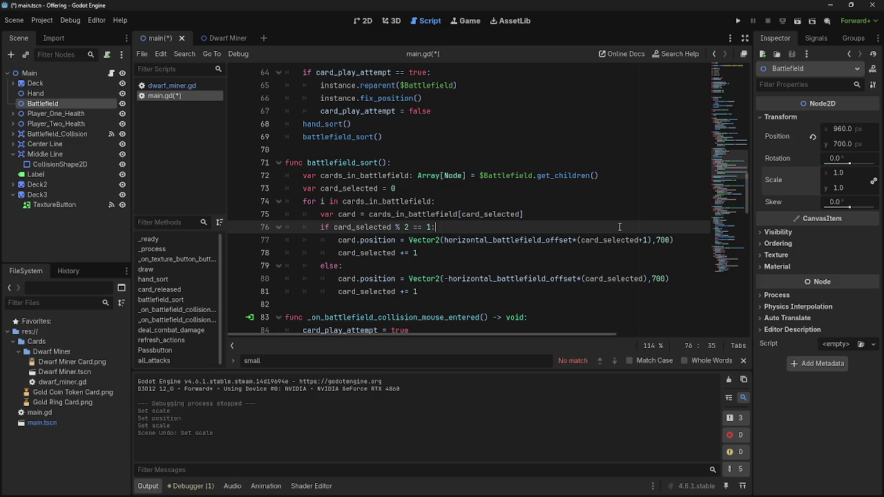
Step: Replace both 700 y values in the Vector2 calls with 0 and run the game
scroll(574, 221, up, 2)
scroll(574, 221, down, 2)
scroll(574, 221, down, 1)
double_click(663, 201)
text(0)
double_click(658, 240)
text(0)
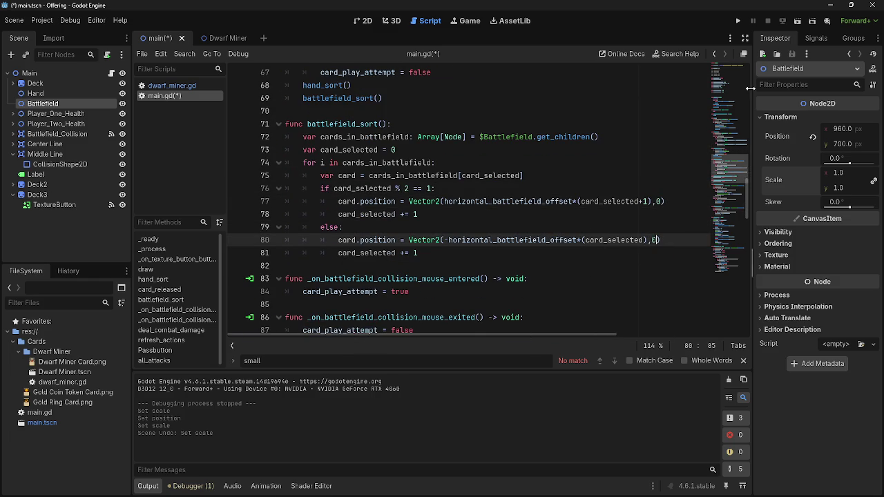
click(737, 21)
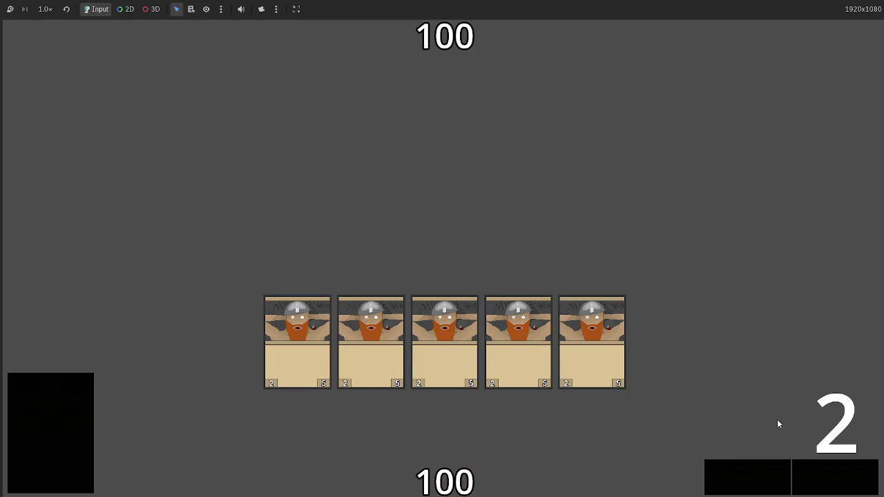
Step: Advance turns and play Dwarf Miner cards until eight fill the battlefield row, then stop the game
click(804, 466)
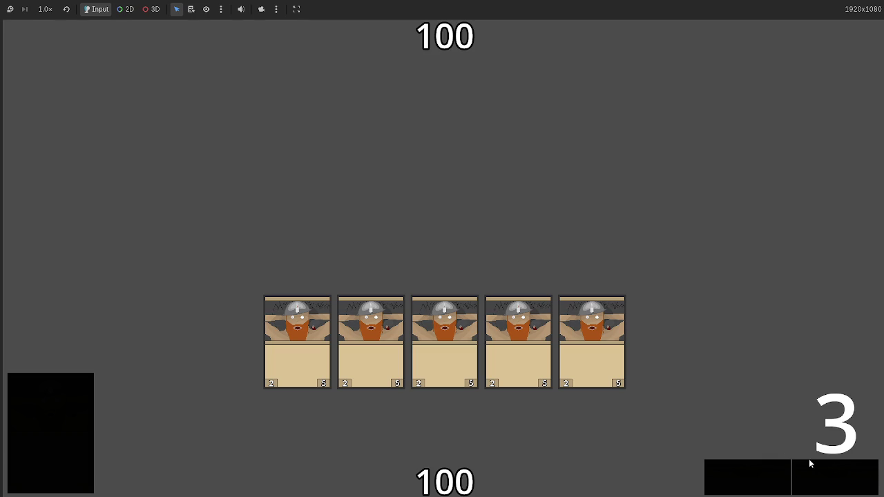
click(808, 458)
click(809, 458)
click(808, 458)
drag(444, 466, 450, 218)
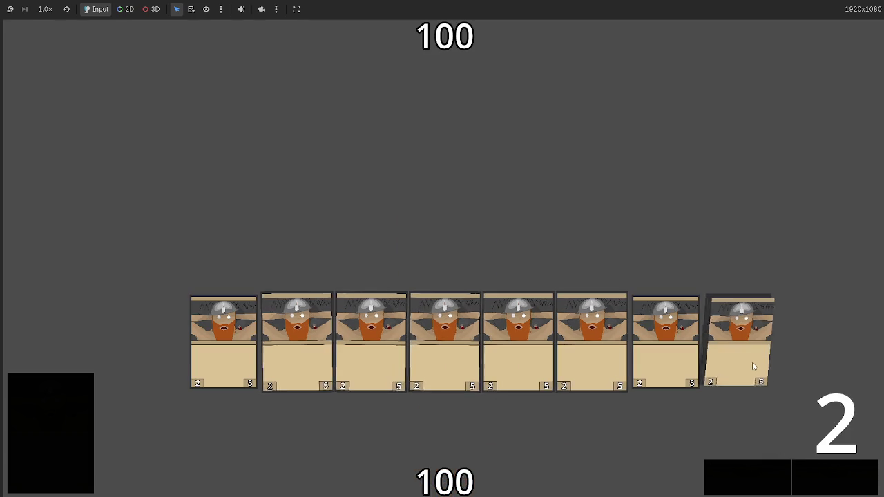
click(802, 465)
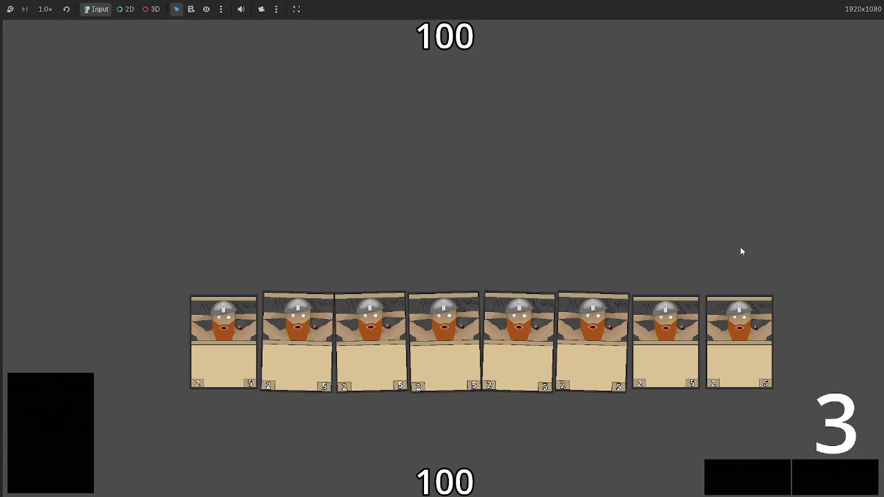
click(827, 473)
click(827, 472)
key(F8)
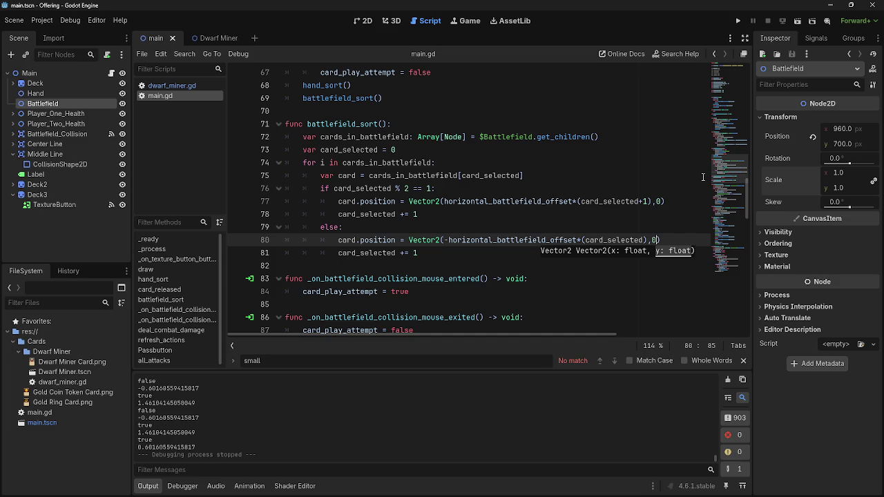
Step: Shrink the Battlefield node's scale to 0.795 and launch a test run
click(534, 226)
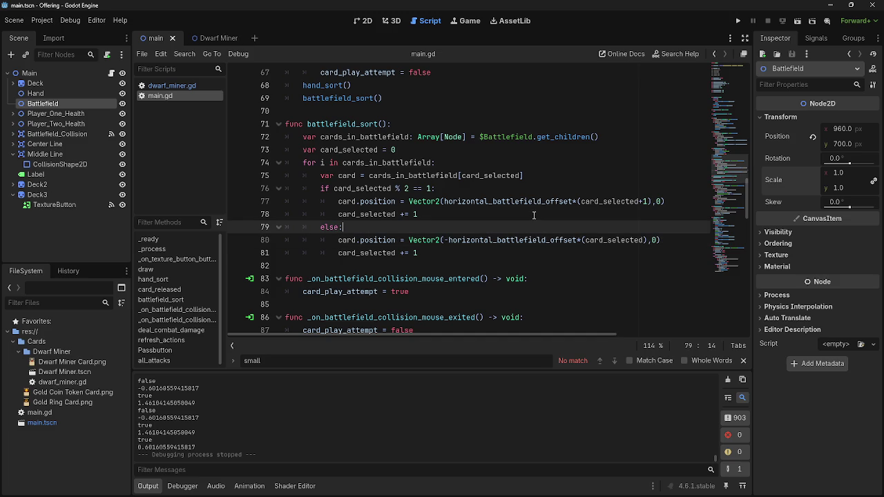
click(533, 218)
click(560, 228)
click(545, 216)
click(546, 227)
click(554, 218)
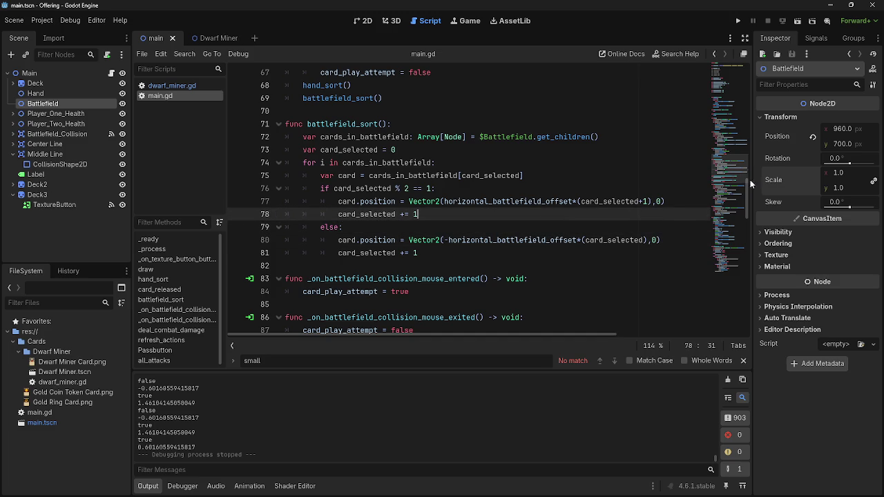
drag(835, 187, 808, 187)
click(737, 21)
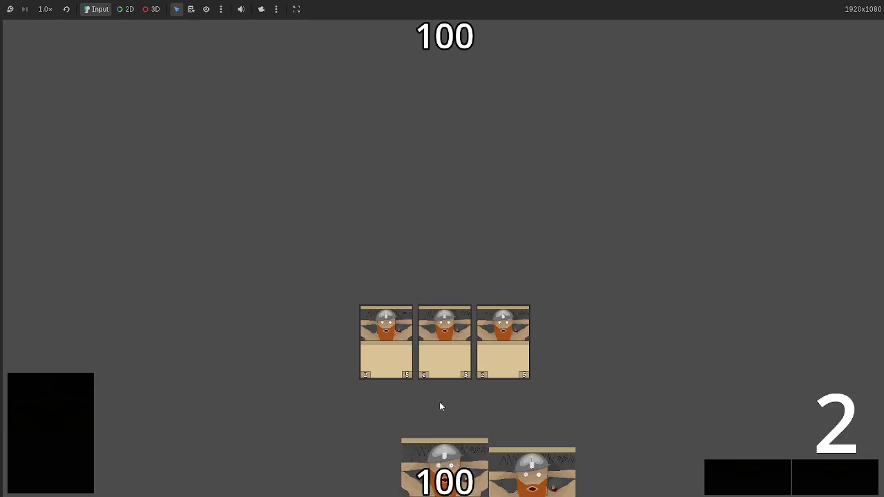
Step: Advance the game six turns to deal cards into the hand
click(832, 474)
click(832, 474)
click(832, 475)
click(832, 474)
click(832, 474)
click(832, 474)
Step: Play hand cards and a drawn deck card until thirteen fill the row, then stop the game
mouse_move(373, 469)
mouse_down()
mouse_move(468, 187)
mouse_move(461, 352)
mouse_up()
mouse_move(445, 452)
mouse_down()
mouse_move(424, 67)
mouse_move(424, 138)
mouse_up()
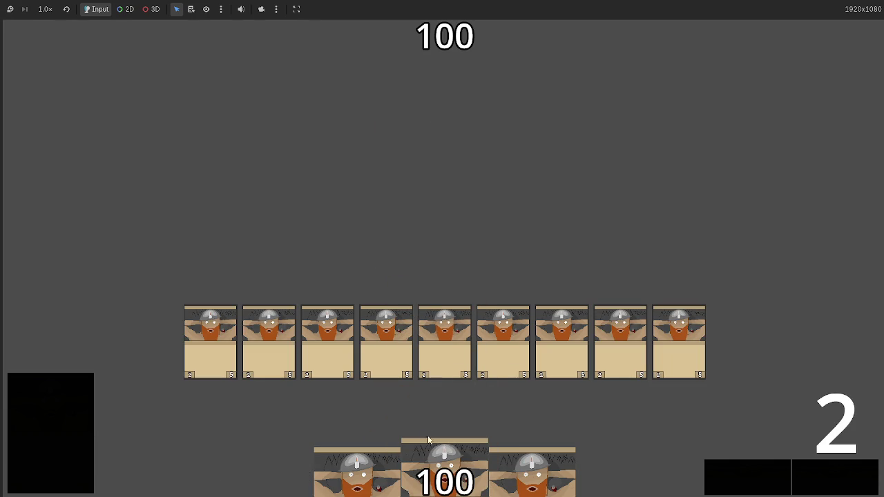
mouse_move(442, 459)
mouse_down()
mouse_move(438, 148)
mouse_move(429, 252)
mouse_up()
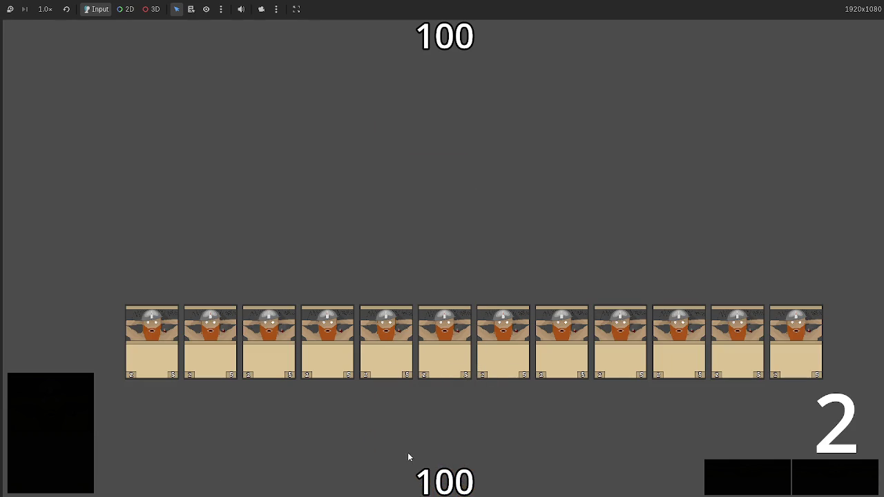
click(86, 428)
mouse_move(442, 469)
mouse_down()
mouse_move(459, 199)
mouse_move(463, 216)
mouse_up()
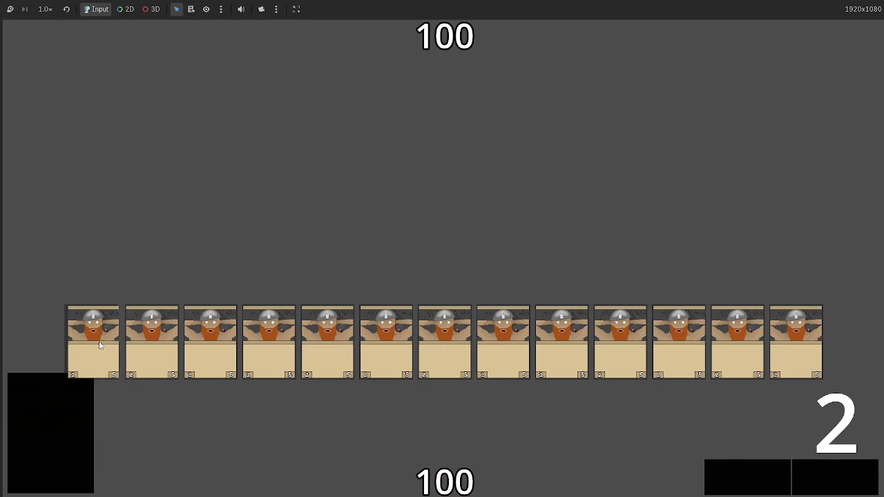
key(F8)
click(363, 21)
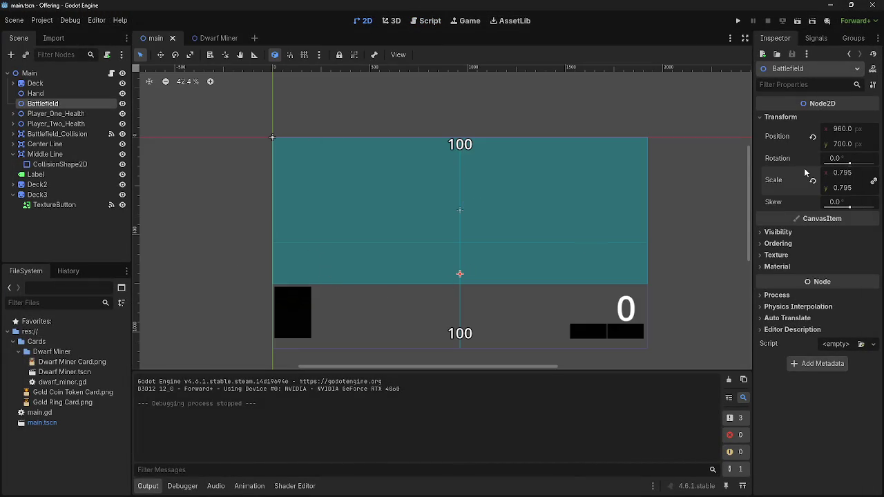
Step: Trial-move the Battlefield position left, undo it back to 960, 700, and show main.gd
drag(855, 133, 853, 133)
mouse_move(456, 274)
mouse_down()
mouse_move(310, 274)
mouse_move(331, 274)
mouse_up()
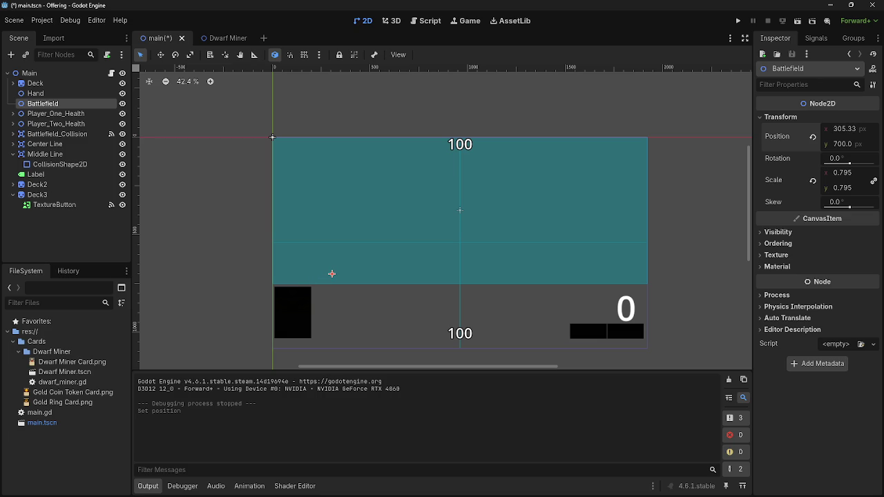
key(ctrl+z)
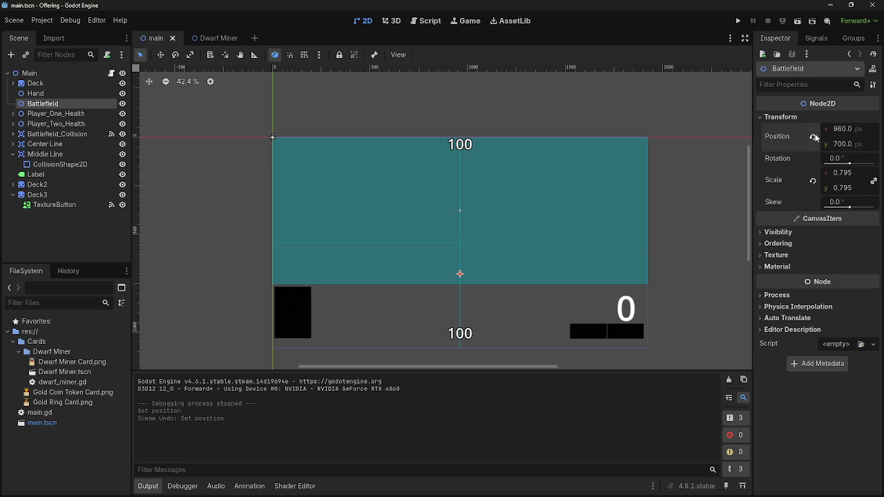
click(430, 21)
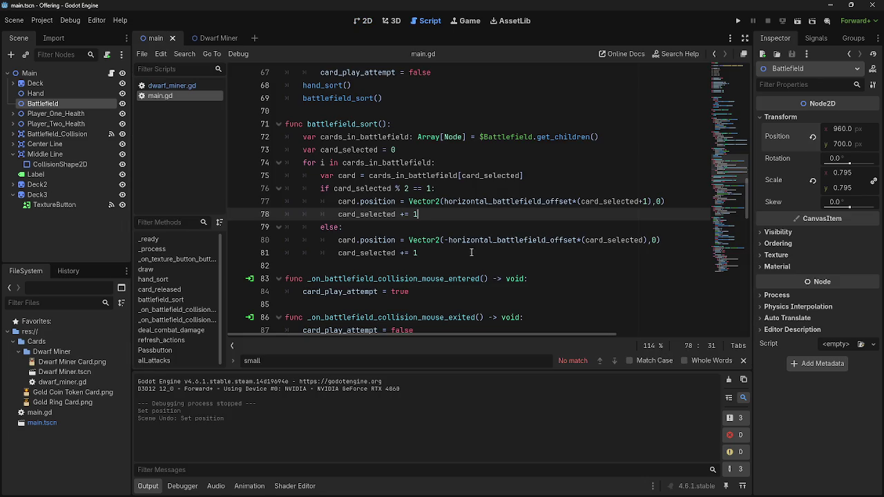
Step: Inspect horizontal_battlefield_offset and card_selected +1 on line 77, then revert Battlefield scale to 1.0
click(477, 225)
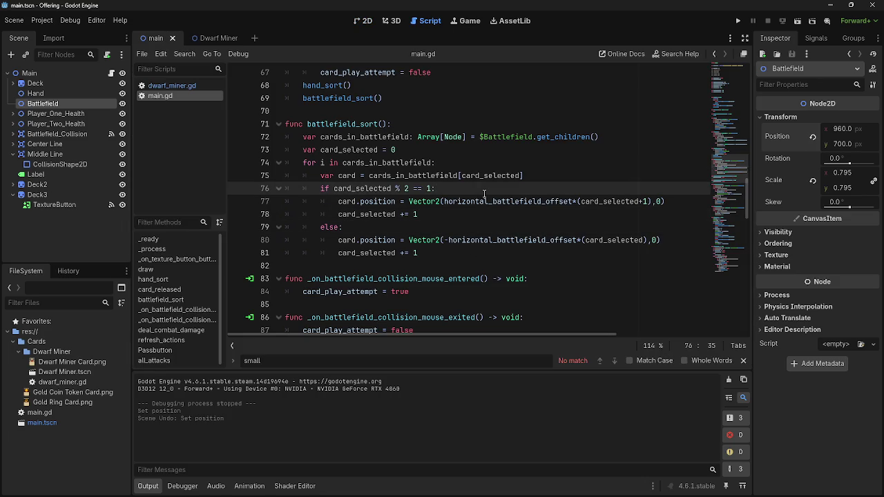
double_click(540, 201)
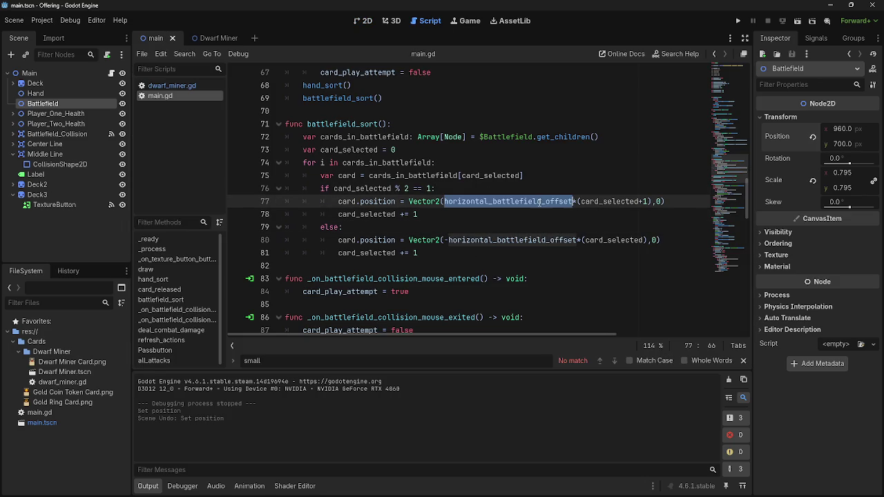
double_click(598, 203)
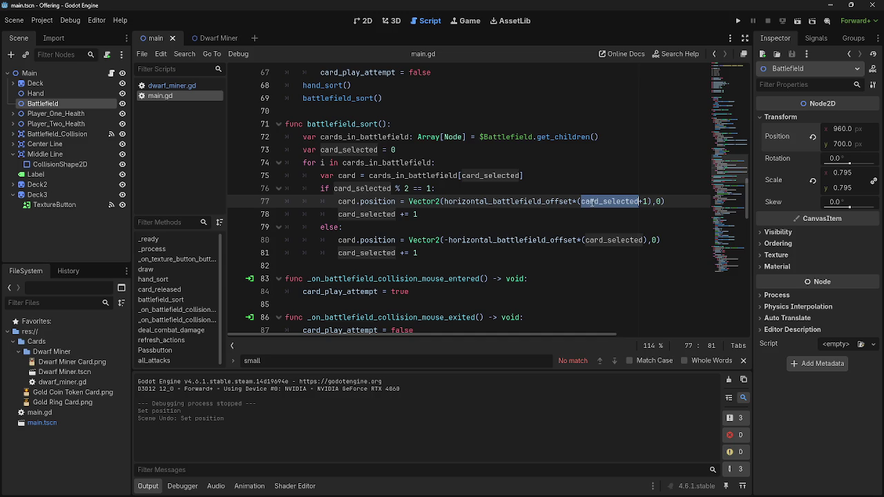
double_click(641, 201)
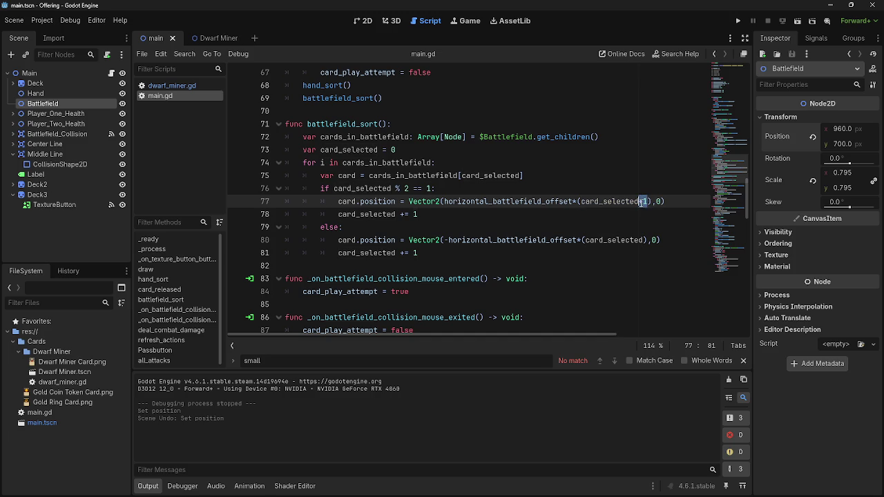
click(639, 201)
drag(649, 200, 639, 201)
click(518, 201)
double_click(605, 201)
key(Left)
key(Left)
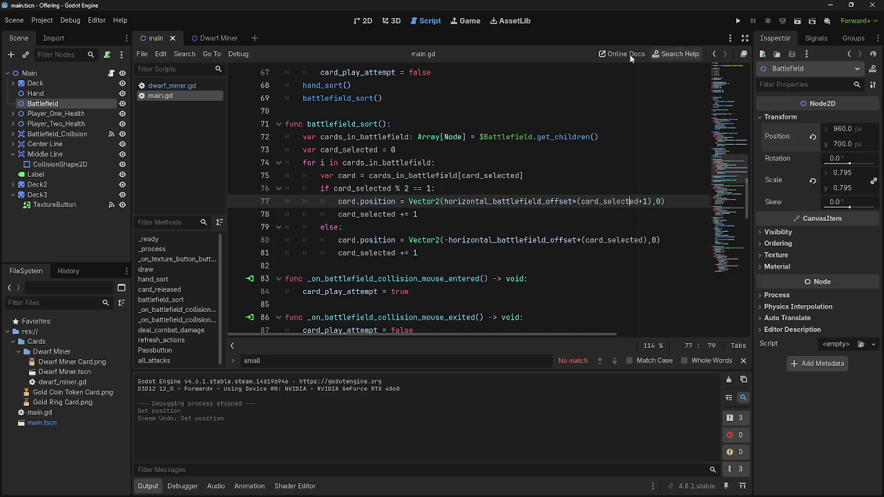
click(813, 181)
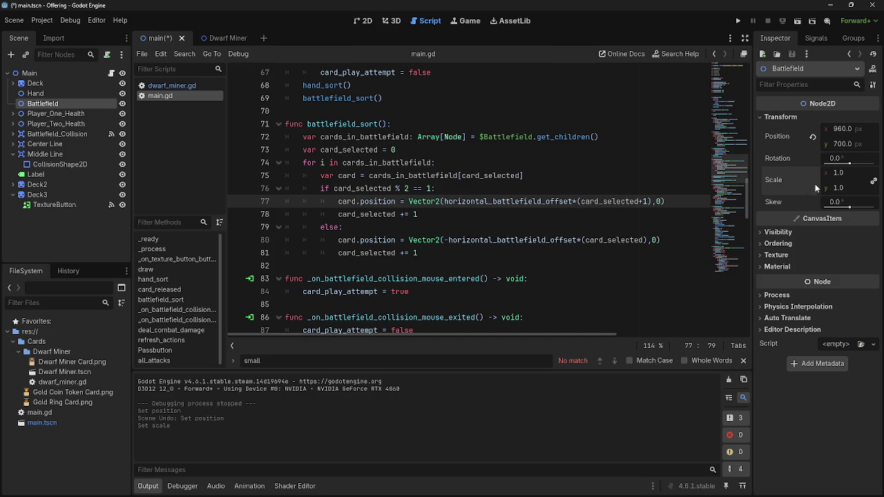
Step: Run the game at scale 1.0, see full-size cards overflow the row, then stop it
click(738, 21)
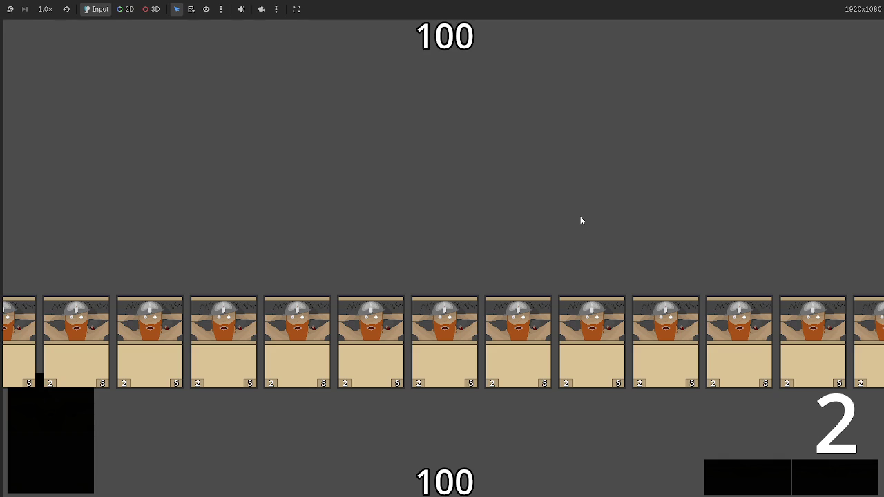
key(F8)
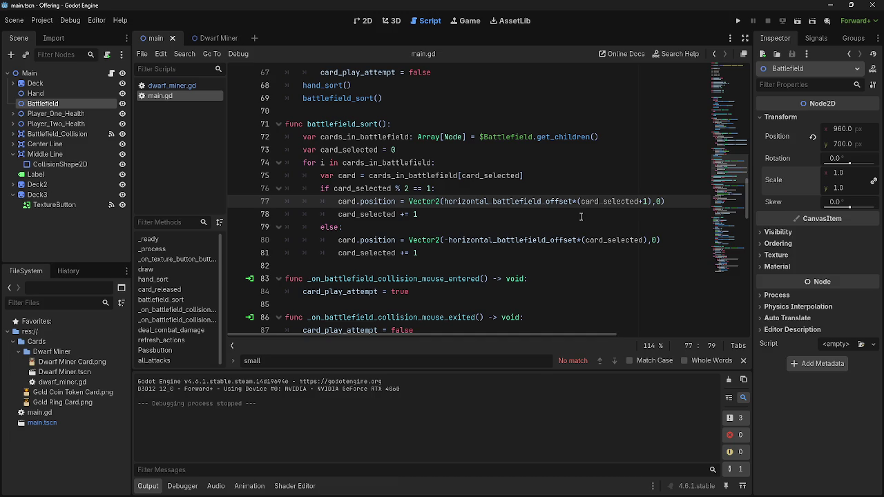
click(565, 229)
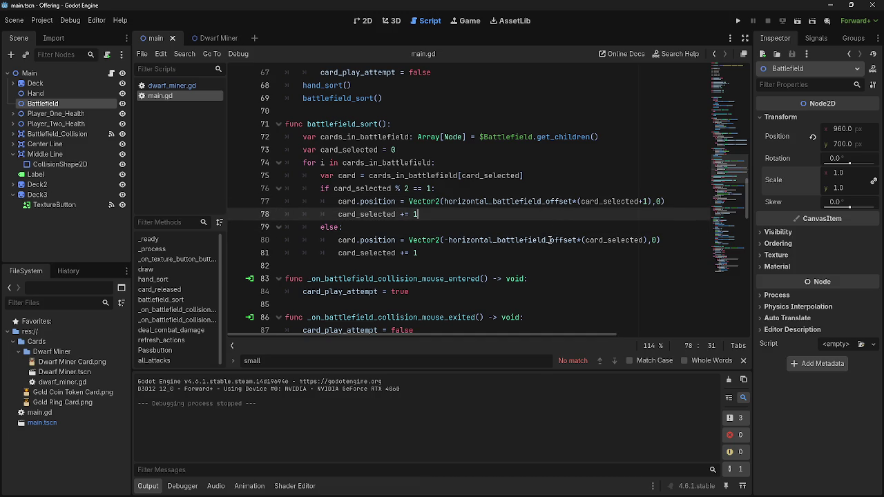
click(547, 218)
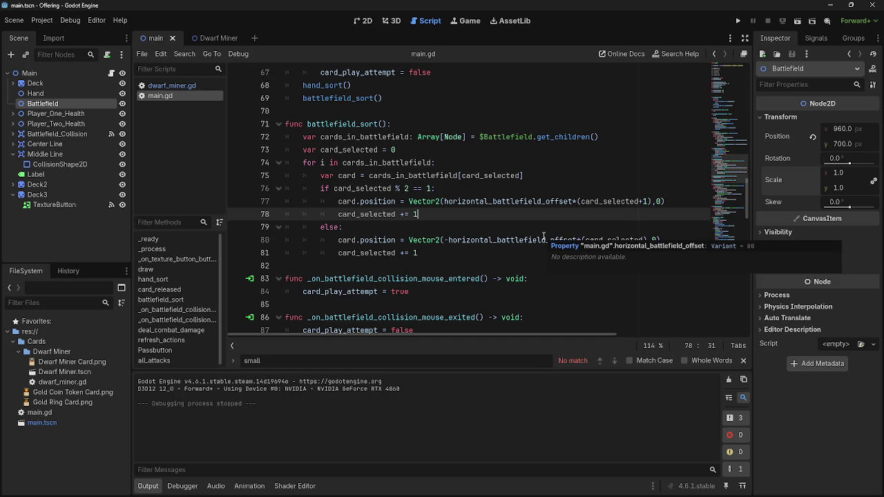
click(519, 201)
key(Down)
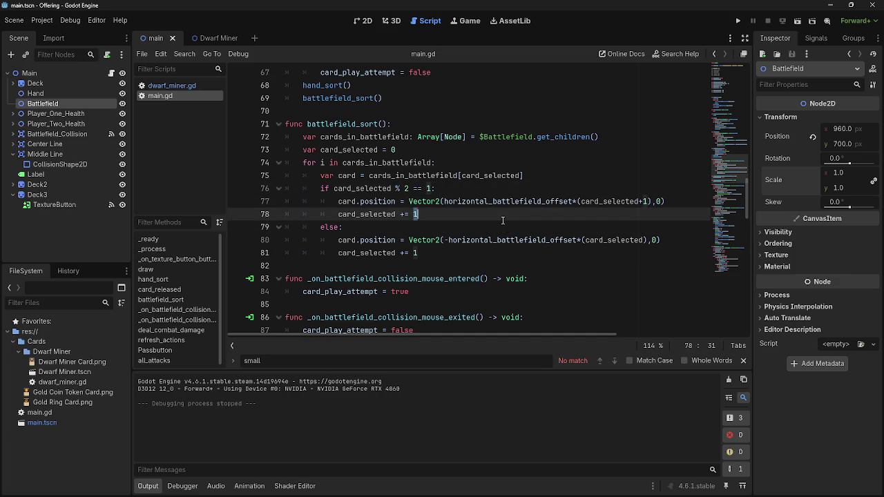
click(501, 228)
drag(483, 190, 332, 190)
drag(343, 227, 321, 227)
click(344, 228)
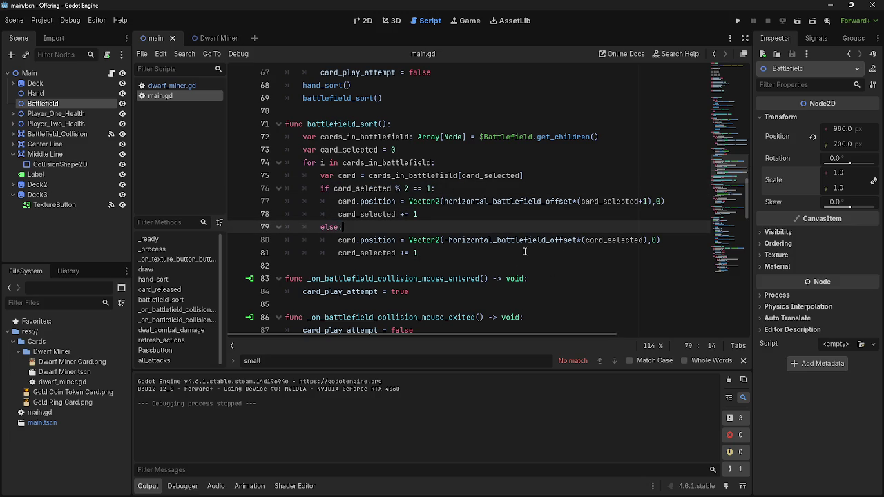
scroll(496, 260, down, 2)
scroll(496, 259, up, 2)
double_click(502, 240)
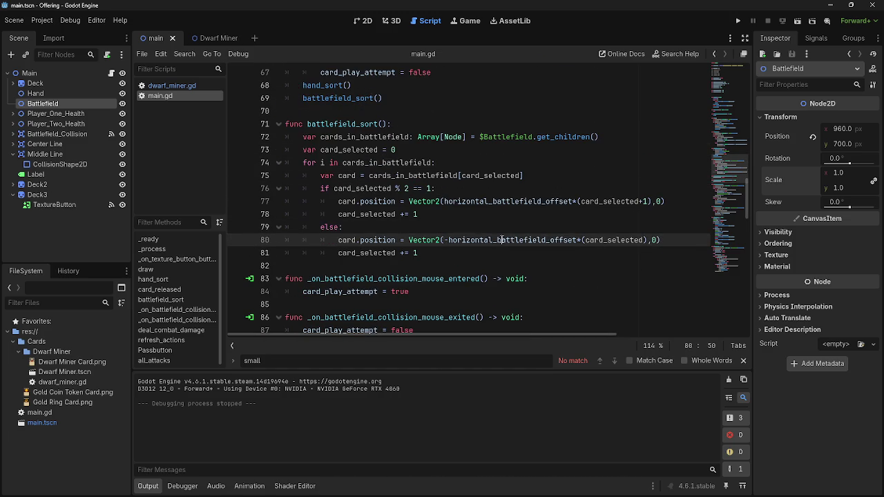
double_click(495, 202)
click(491, 254)
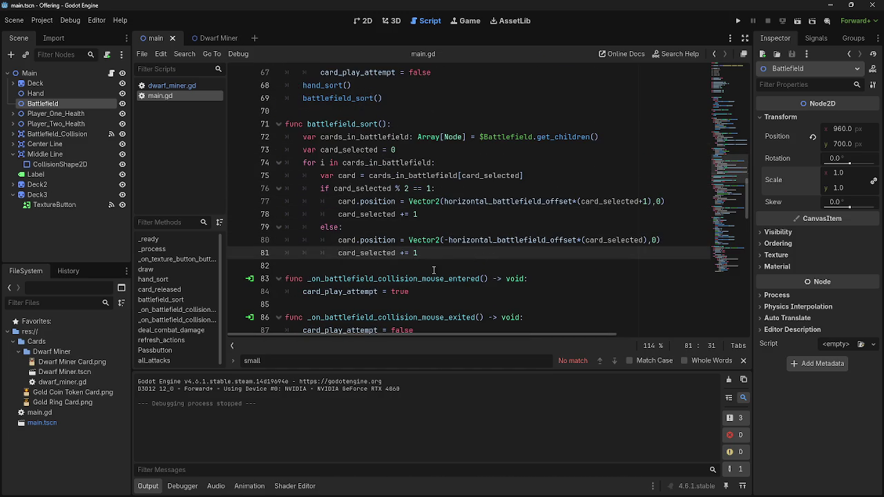
drag(422, 252, 339, 253)
double_click(376, 253)
click(423, 252)
double_click(375, 253)
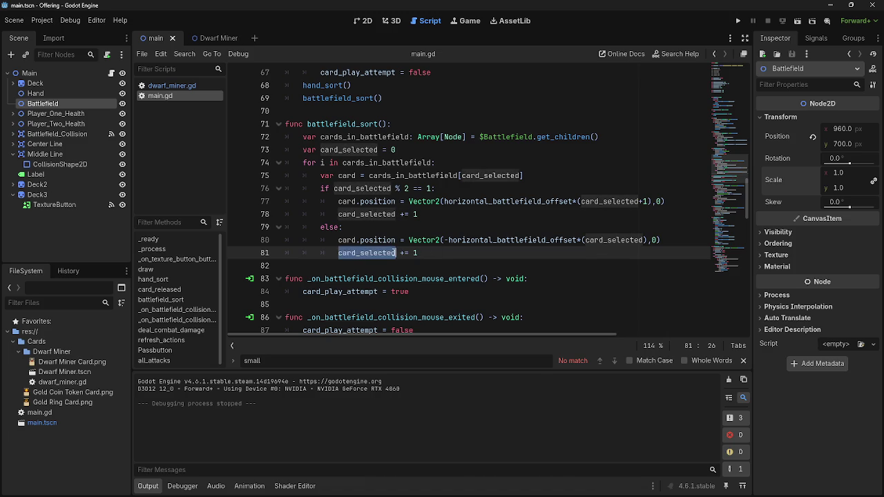
click(375, 253)
double_click(375, 253)
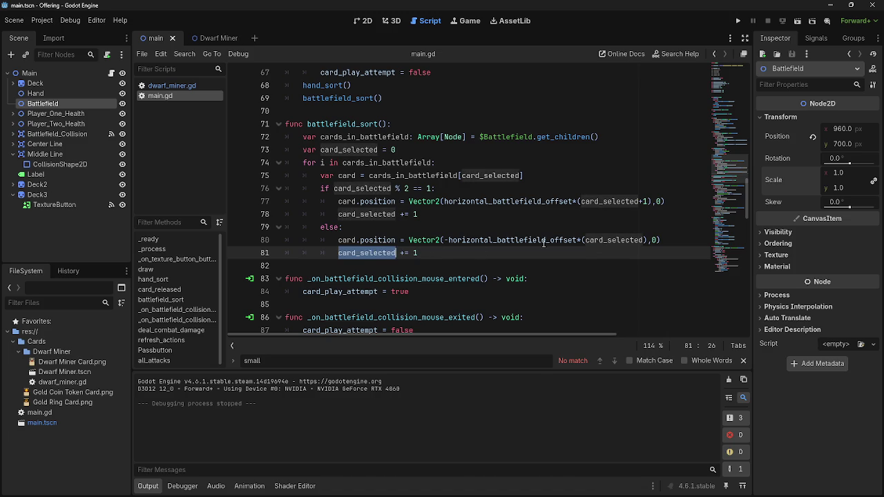
double_click(601, 239)
double_click(598, 201)
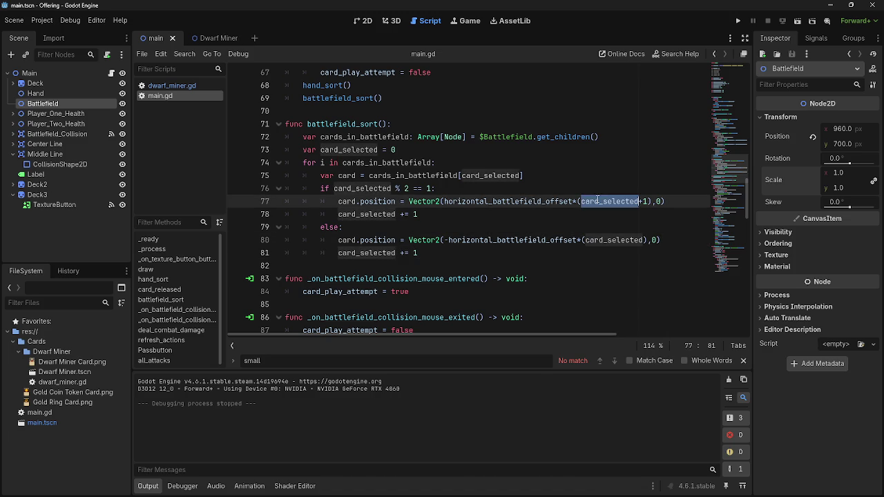
double_click(360, 214)
click(433, 217)
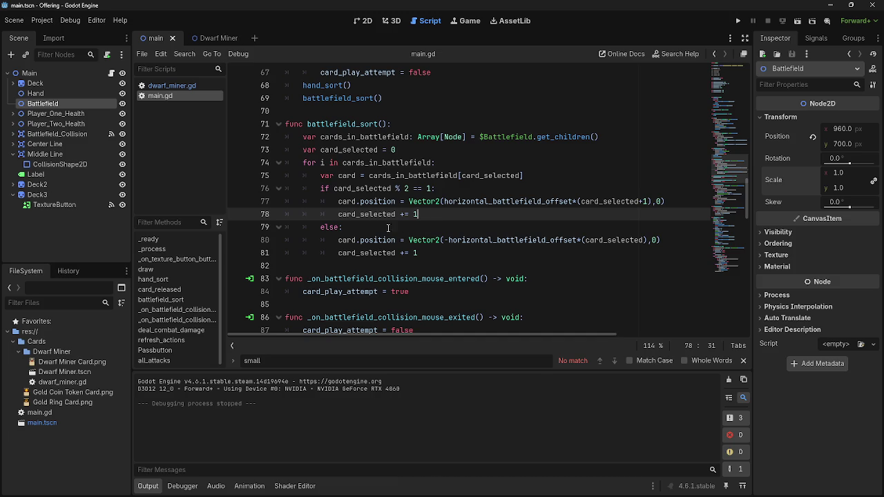
click(582, 196)
double_click(538, 200)
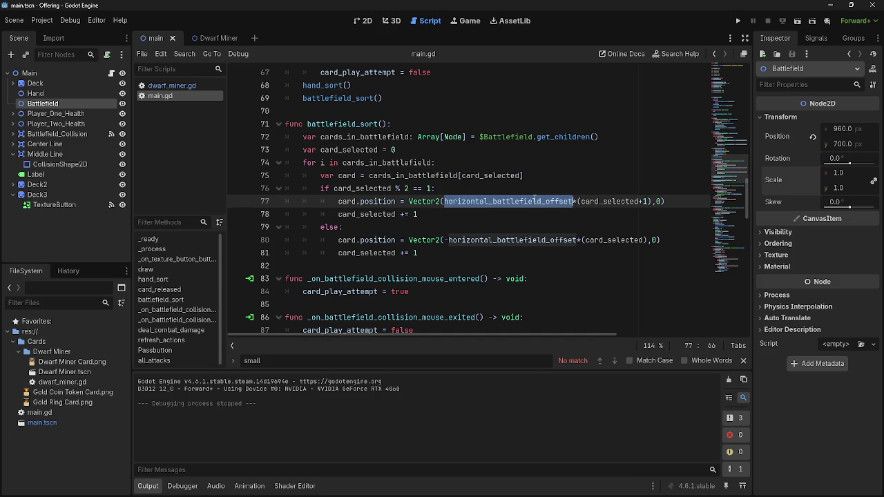
click(492, 219)
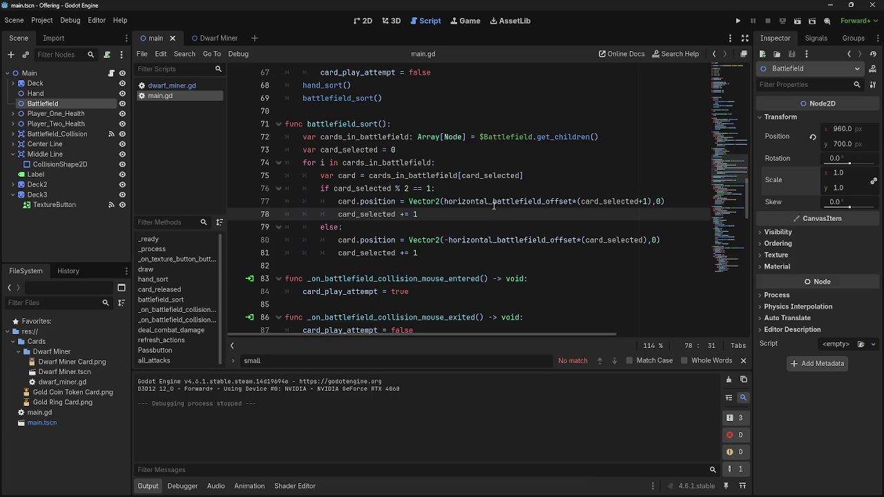
double_click(491, 201)
scroll(478, 252, up, 9)
scroll(478, 253, up, 12)
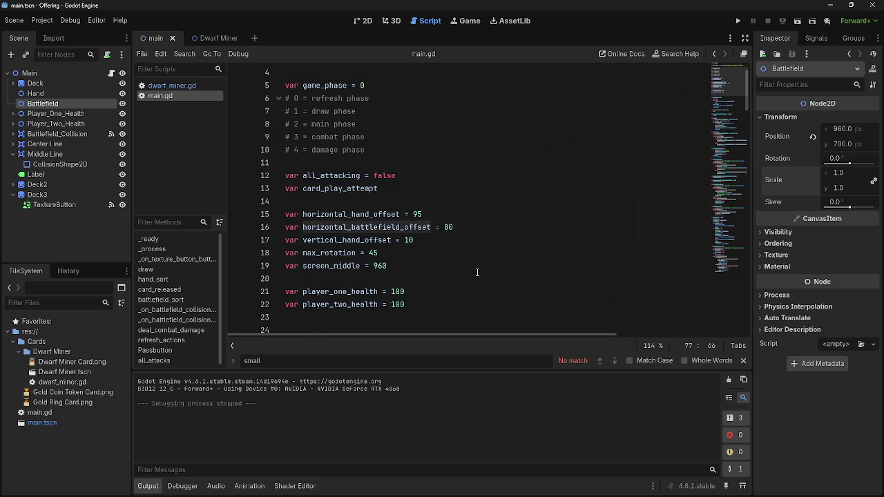
scroll(476, 272, down, 1)
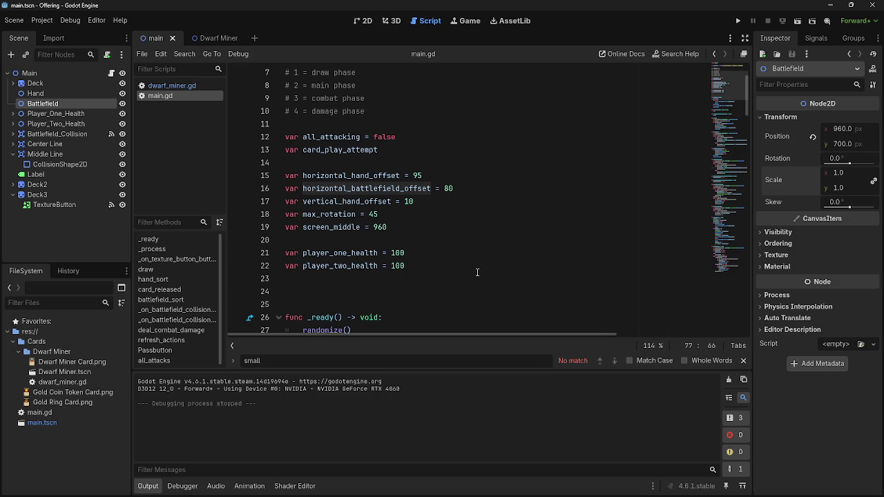
scroll(476, 273, down, 1)
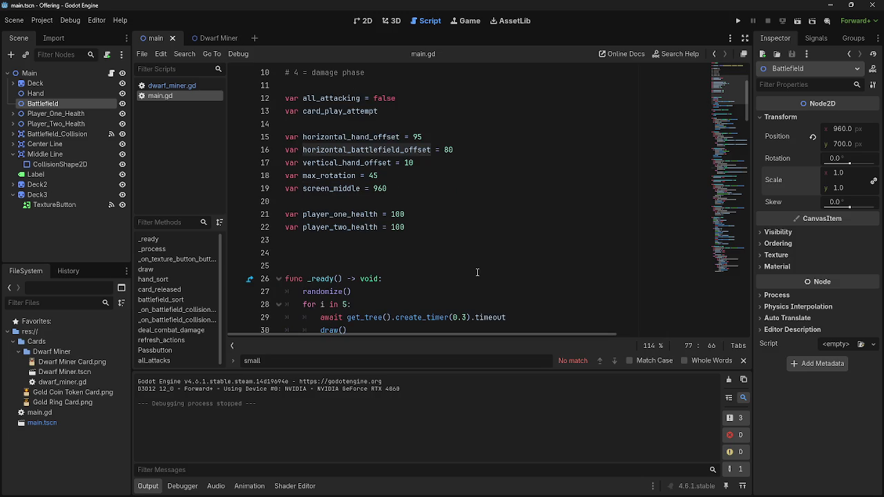
scroll(477, 272, down, 12)
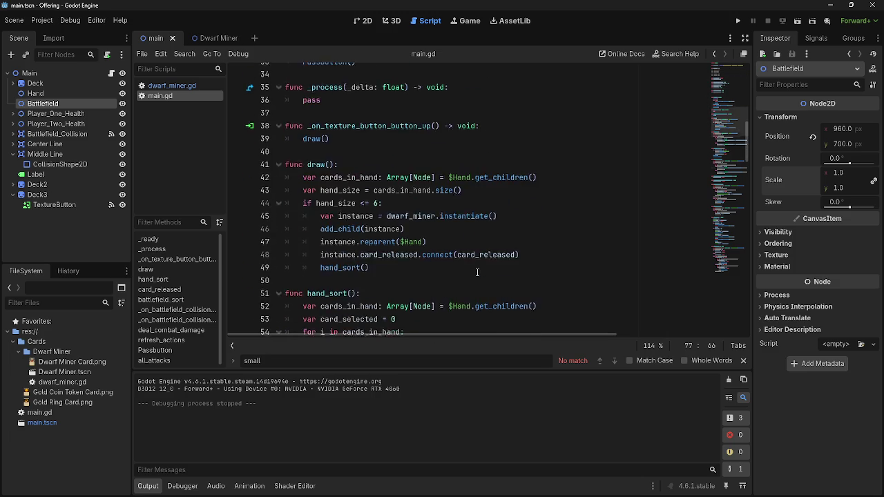
double_click(489, 254)
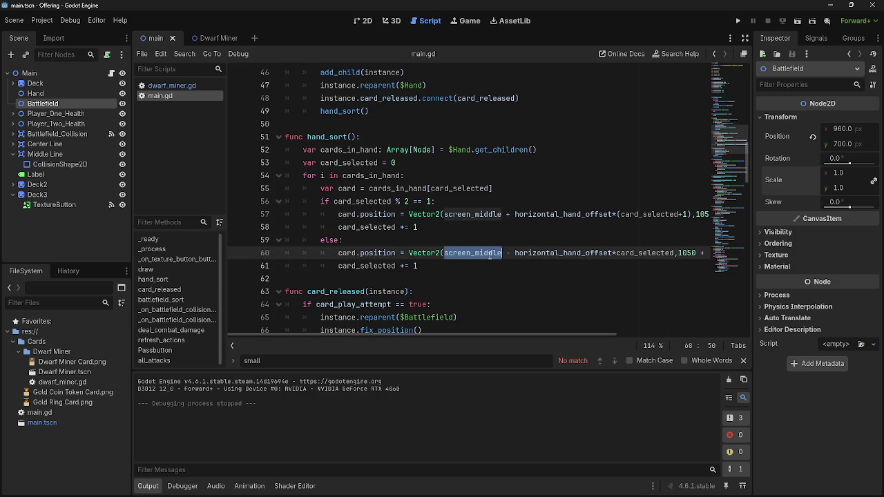
click(487, 266)
double_click(486, 253)
click(489, 267)
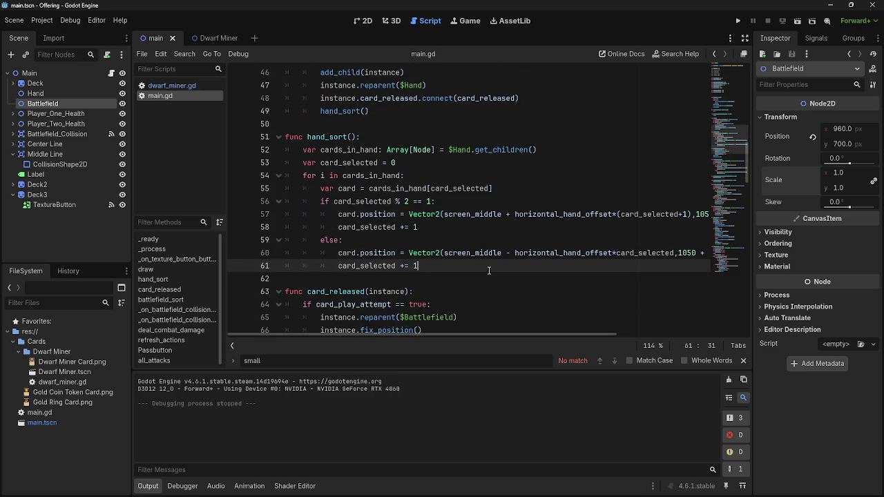
scroll(489, 265, down, 3)
scroll(489, 265, down, 4)
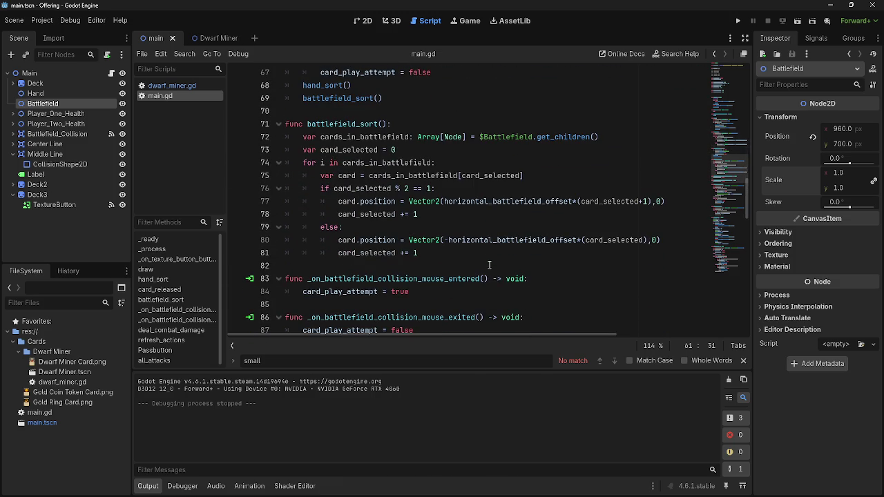
click(458, 229)
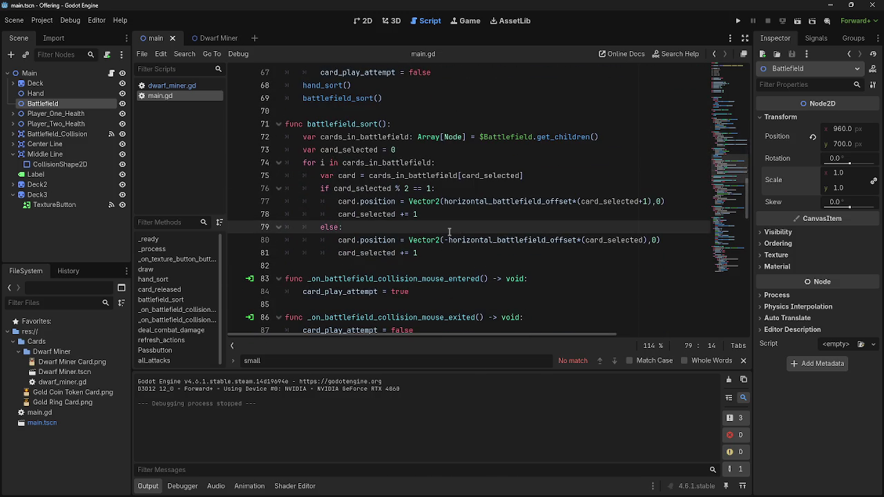
Step: Start an inner if/else in the else branch, indenting the two card lines under it
key(Return)
text(if)
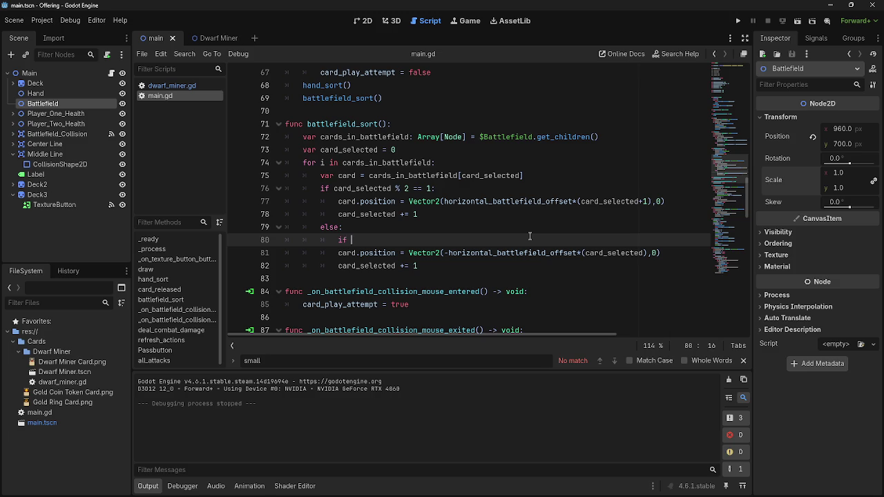
key(BackSpace)
key(BackSpace)
key(BackSpace)
text(else:)
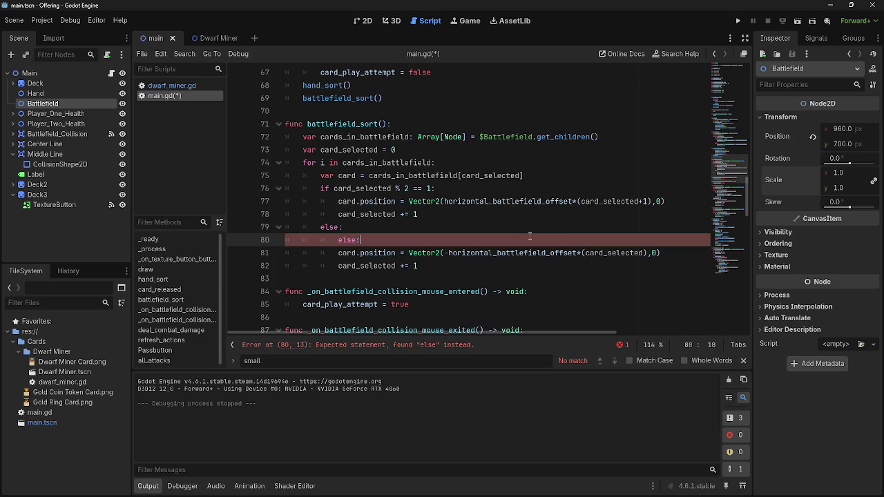
key(ctrl+shift+Return)
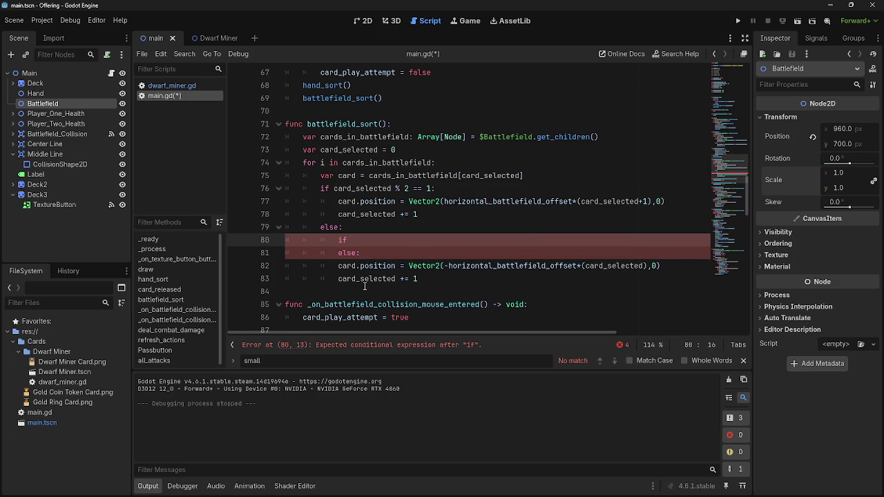
drag(338, 266, 417, 279)
key(Tab)
click(381, 243)
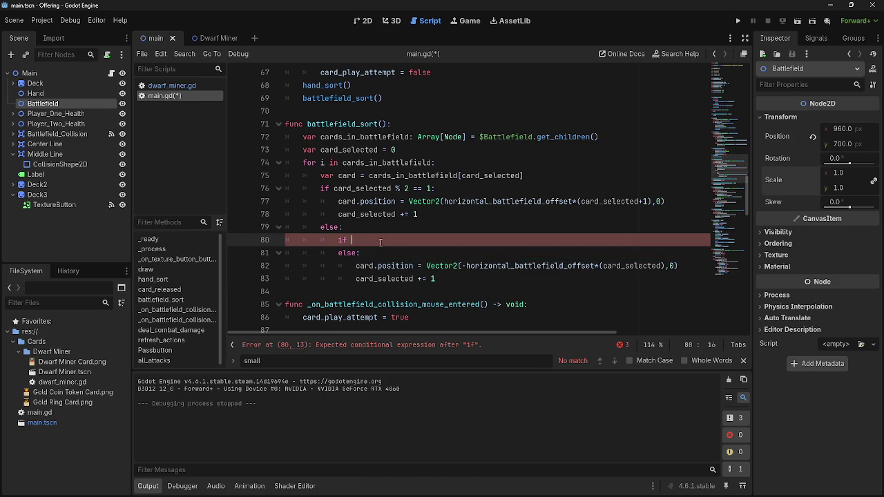
Step: Try writing the condition 'if card' on line 80
text(Ve)
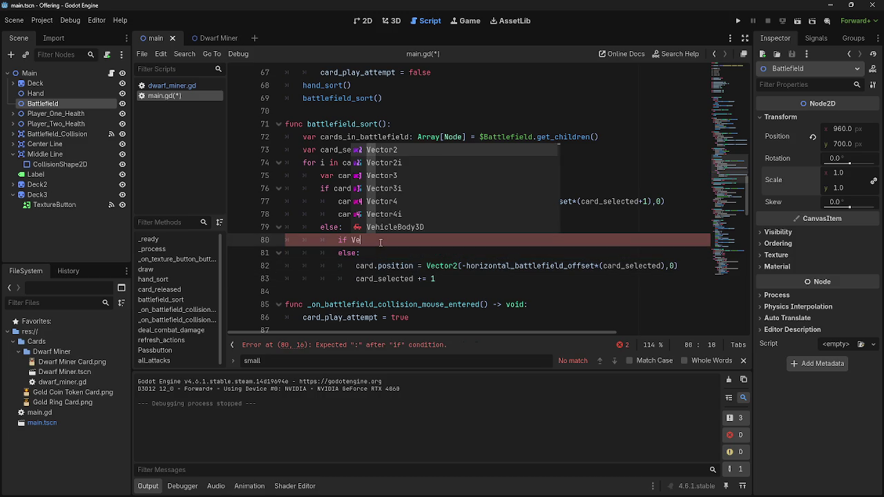
key(BackSpace)
key(BackSpace)
text(card)
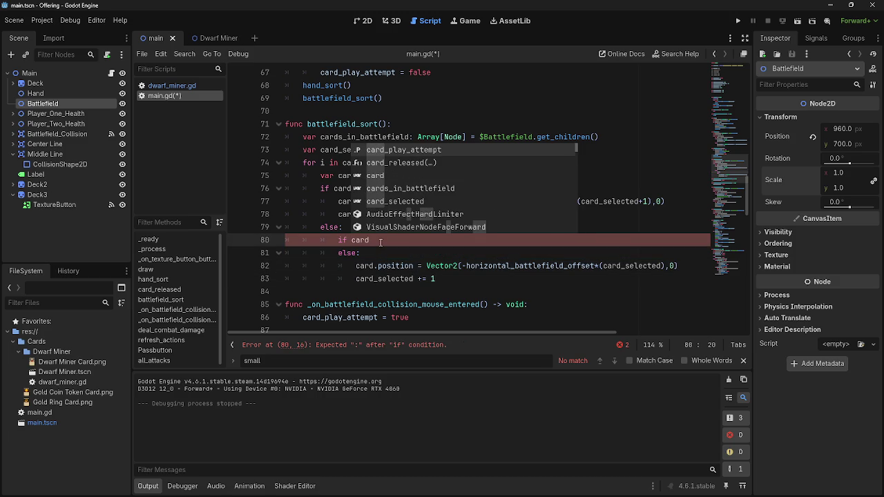
key(BackSpace)
key(BackSpace)
key(BackSpace)
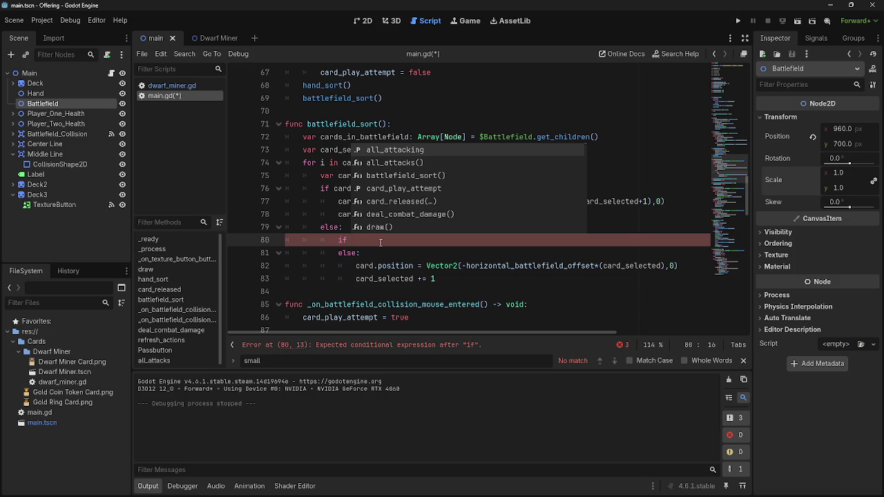
key(BackSpace)
key(BackSpace)
key(BackSpace)
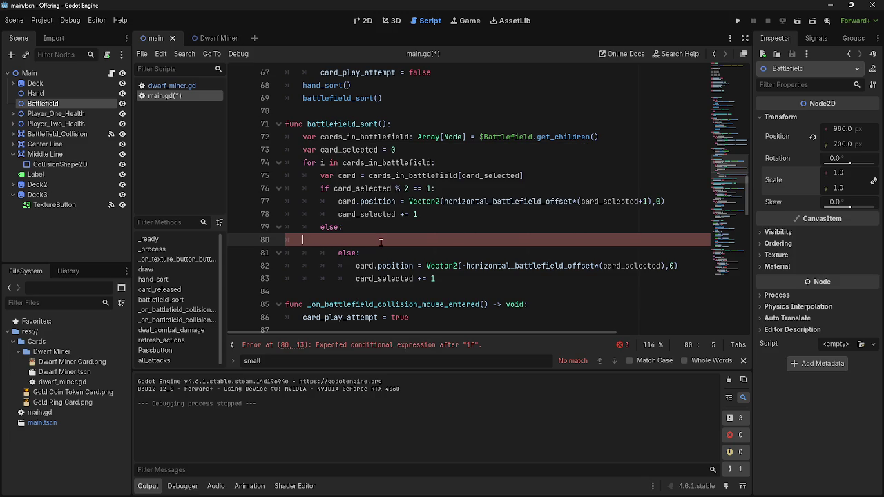
key(Tab)
key(Tab)
key(Tab)
text(if card)
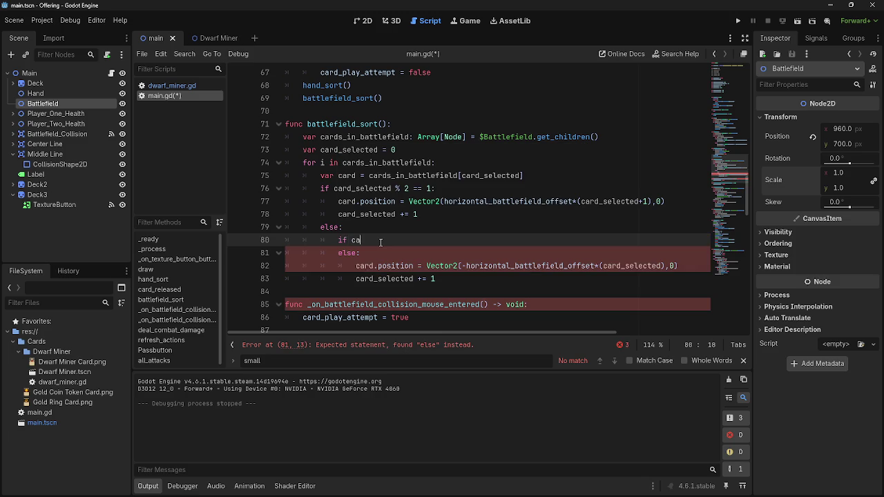
Step: Undo the condition edits to one empty indented line, moved below card.position
key(BackSpace)
key(BackSpace)
key(BackSpace)
key(Down)
key(Down)
key(Down)
key(BackSpace)
key(Up)
key(BackSpace)
key(Up)
key(Up)
key(End)
key(BackSpace)
key(BackSpace)
key(BackSpace)
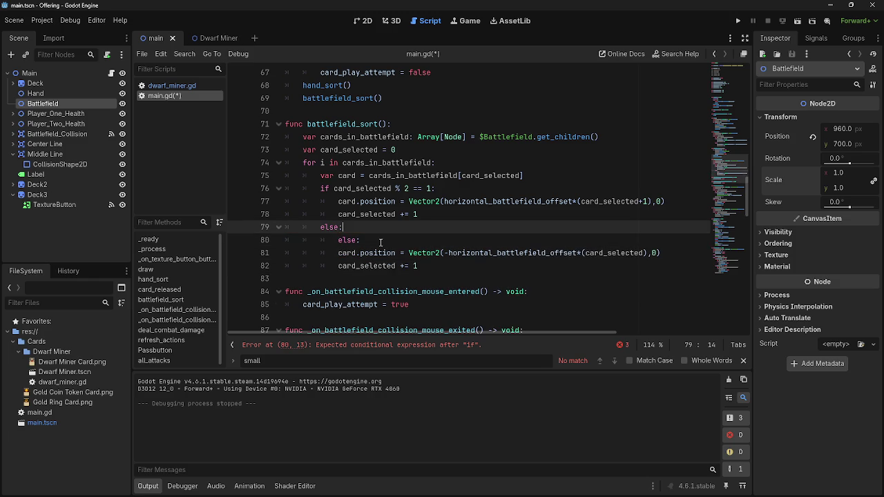
key(Down)
key(End)
key(BackSpace)
key(BackSpace)
key(BackSpace)
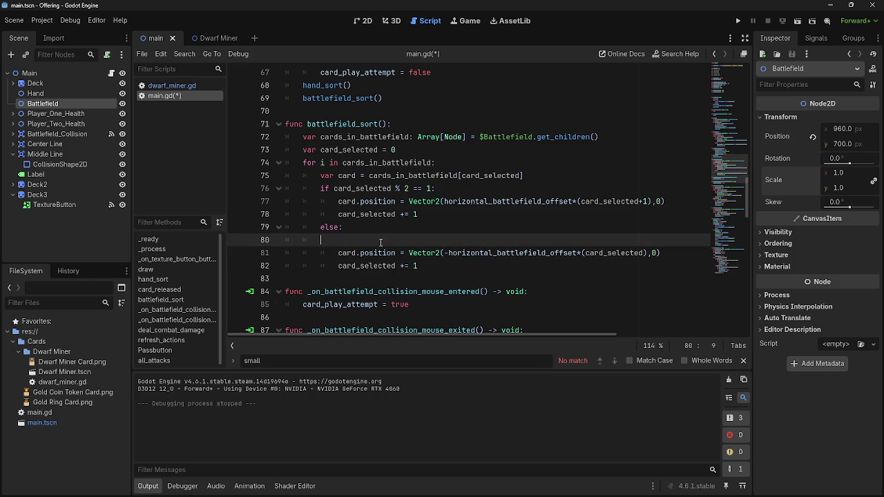
key(alt+Down)
Step: Write the condition if card.position == Vector2(-800,0): on line 81
text(if card)
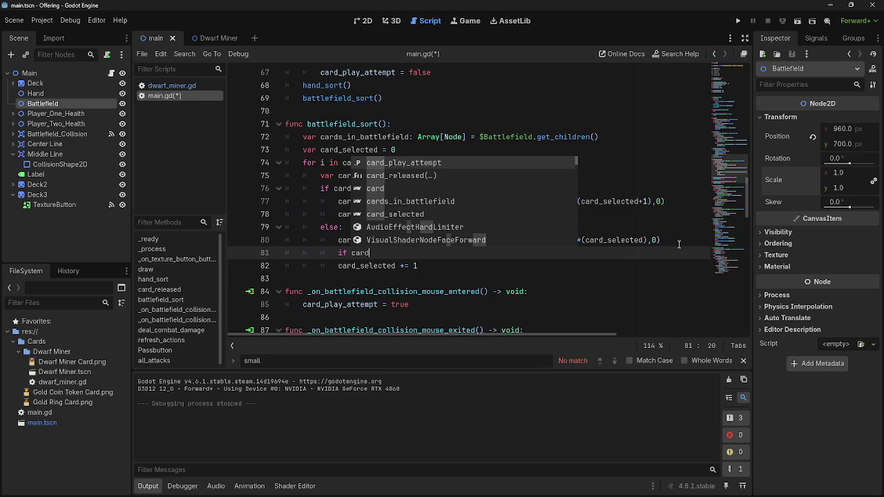
text(.posit)
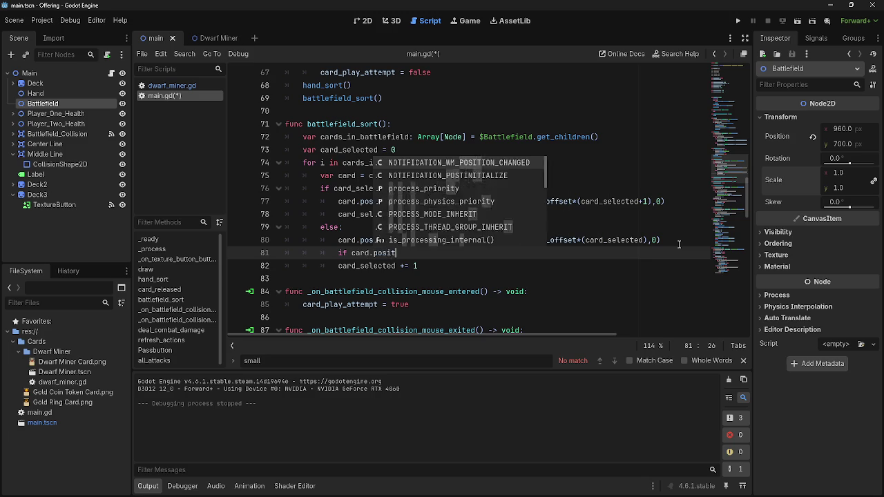
text(ion = V)
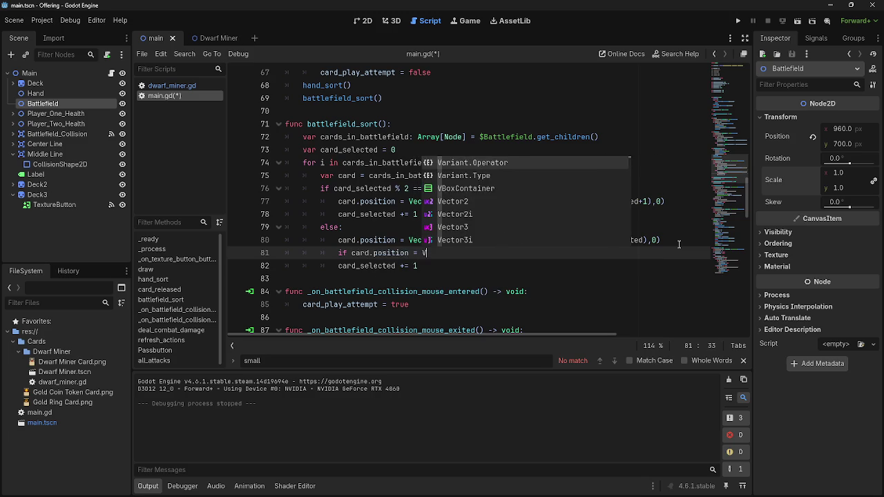
text(ector2 ()
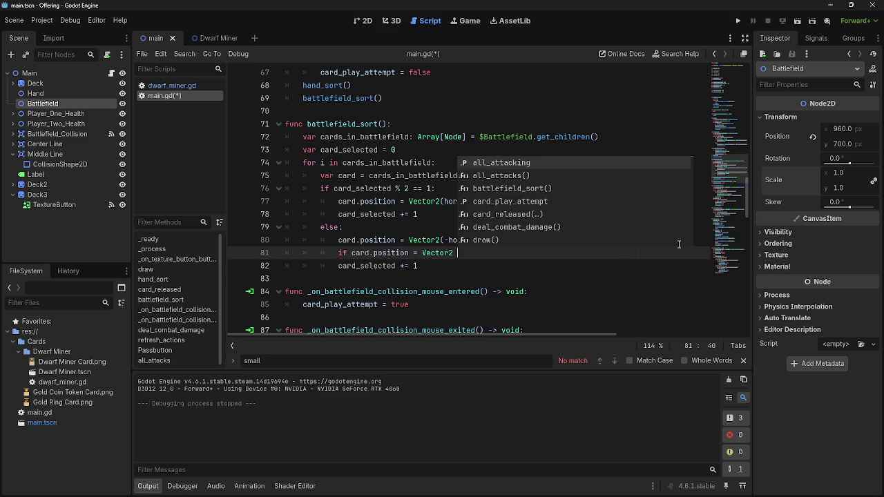
click(409, 266)
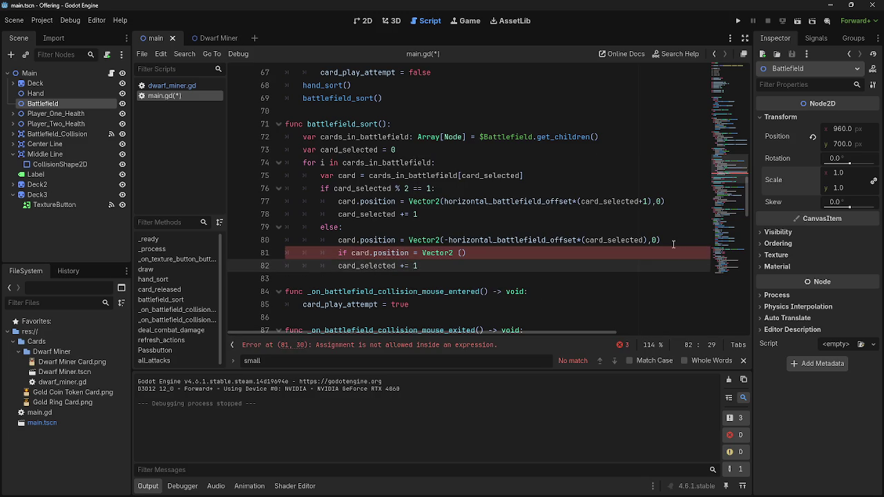
click(414, 252)
text(=)
click(488, 254)
key(Left)
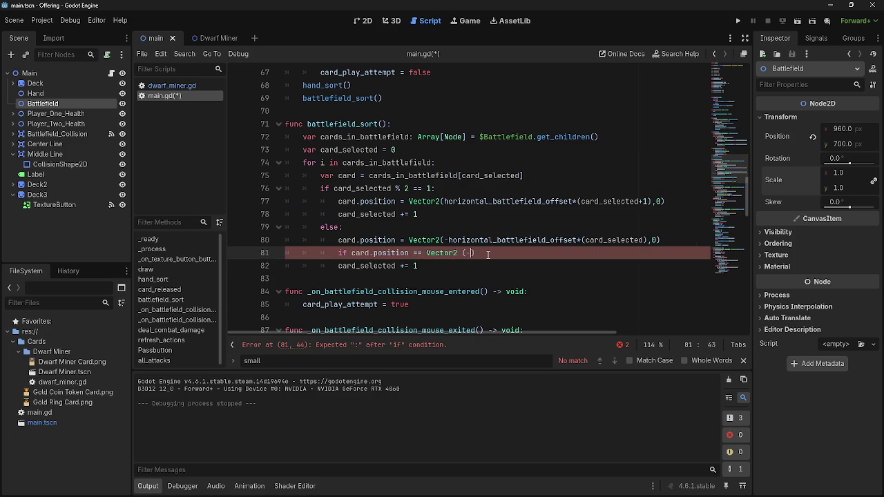
text(-)
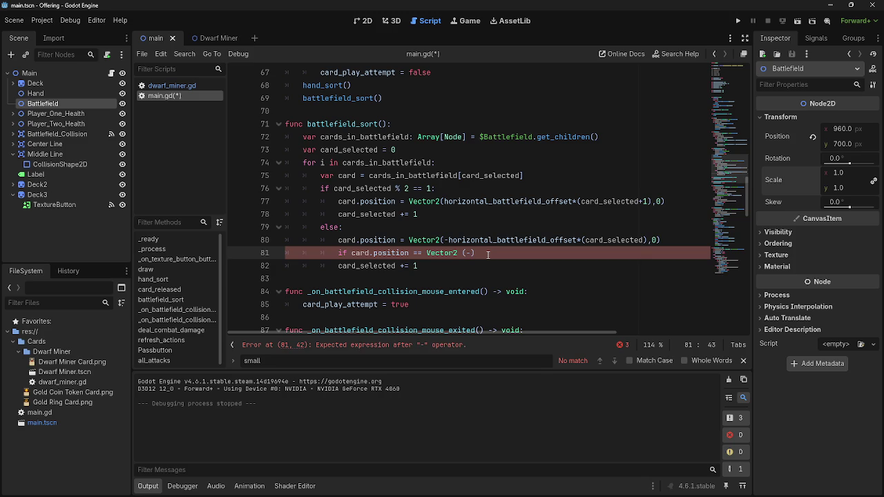
text(800,0)
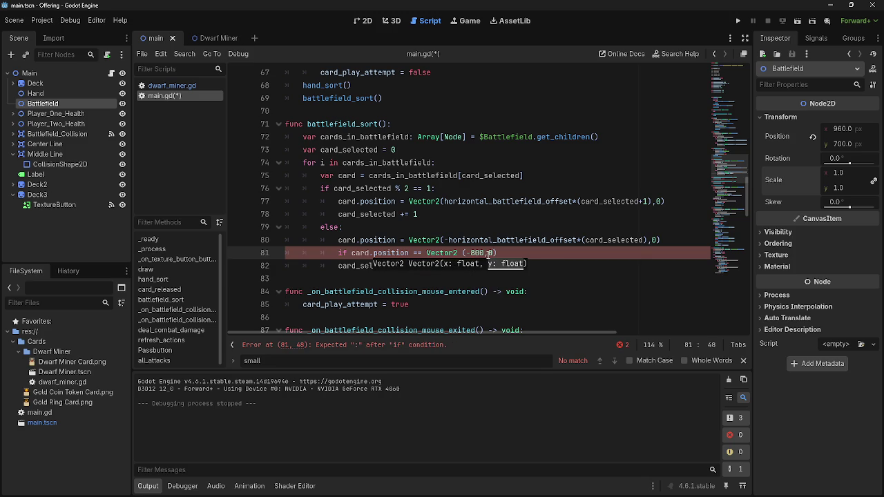
text():)
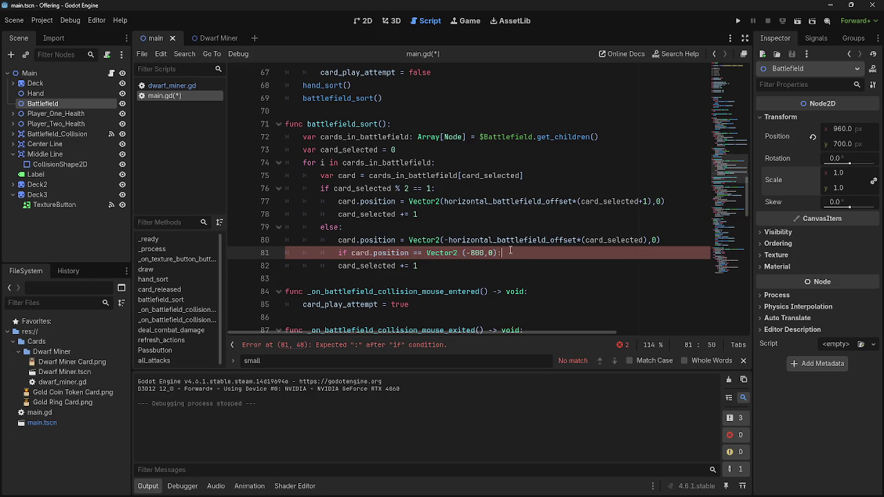
Step: Move card_selected += 1 above the if check and leave an indented empty line inside it
click(337, 266)
key(Tab)
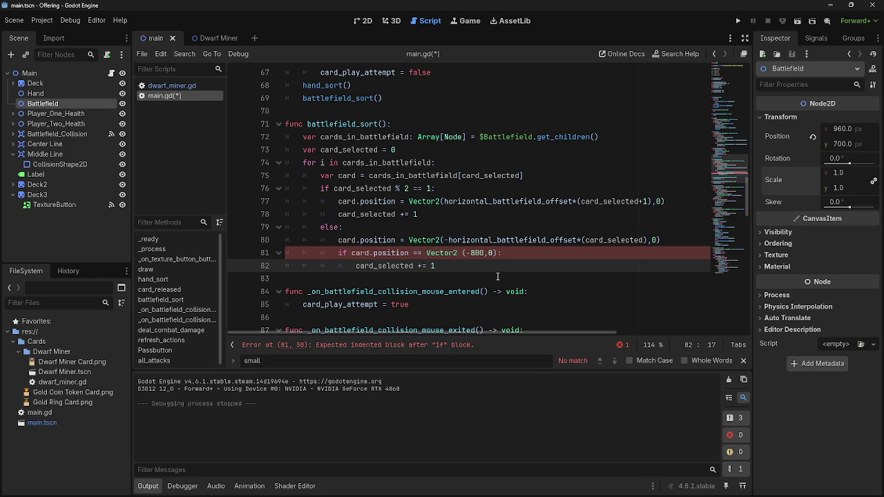
click(482, 274)
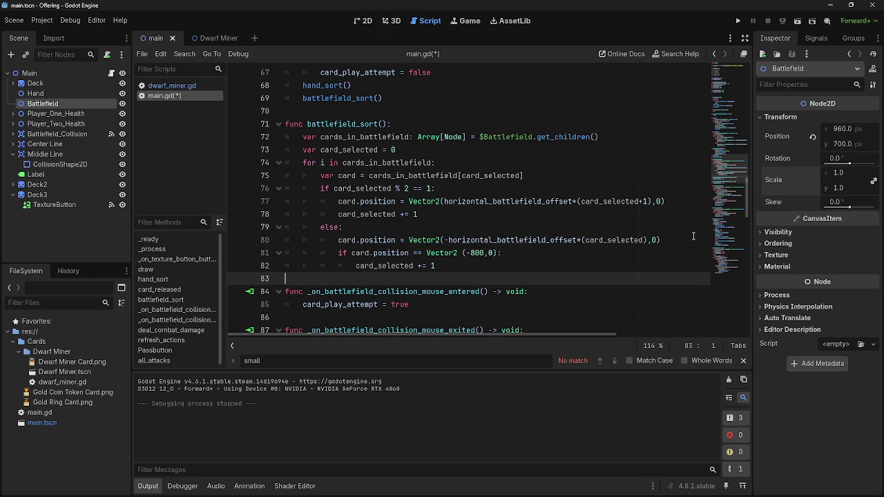
click(693, 240)
key(Return)
mouse_move(435, 278)
mouse_down()
mouse_move(355, 278)
mouse_move(366, 252)
mouse_up()
click(379, 278)
key(BackSpace)
key(BackSpace)
key(BackSpace)
key(Tab)
key(Tab)
key(Tab)
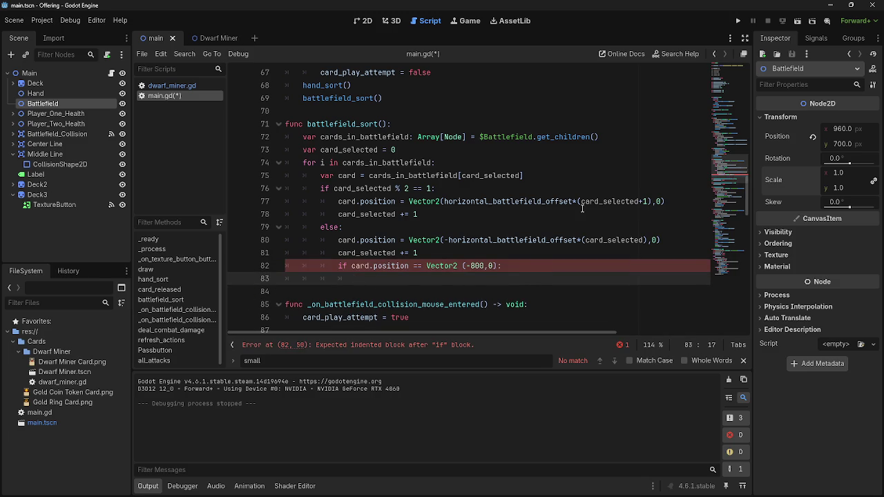
key(alt+Tab)
key(Escape)
Step: Maximize the browser and spin the Roulette wheel on Wheel of Names
key(alt+Tab)
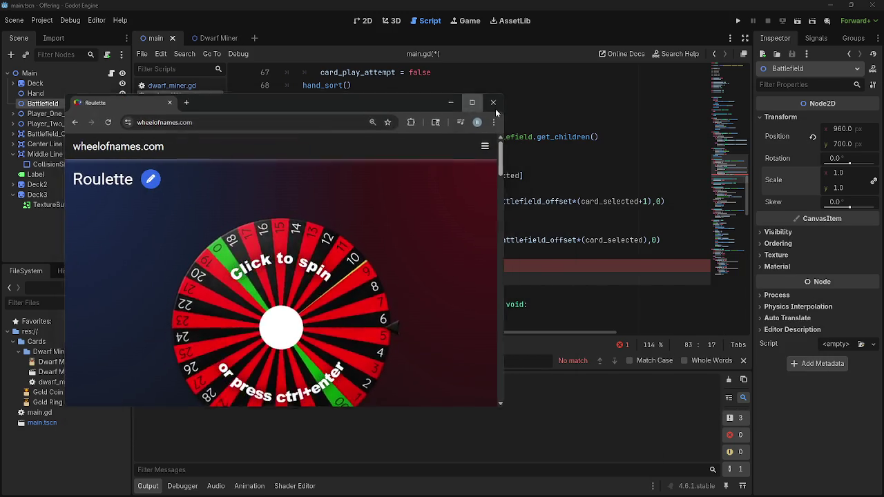
key(super+Up)
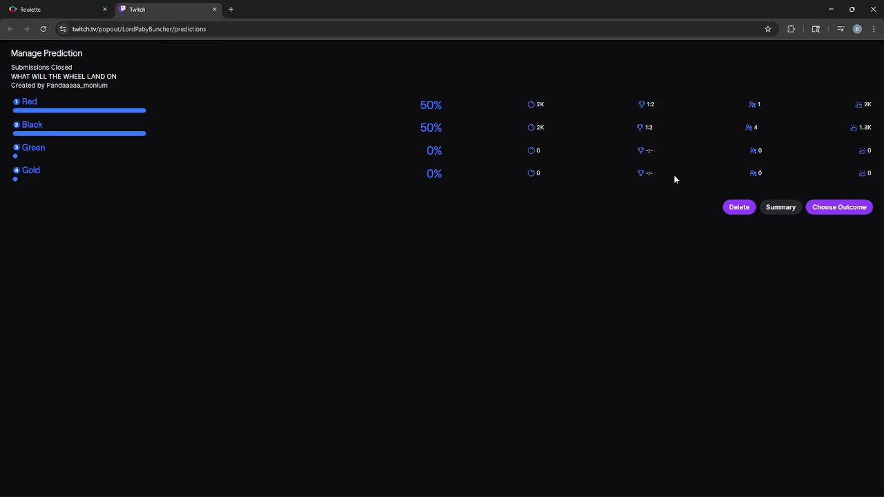
click(54, 146)
double_click(54, 146)
click(442, 199)
click(96, 9)
click(302, 273)
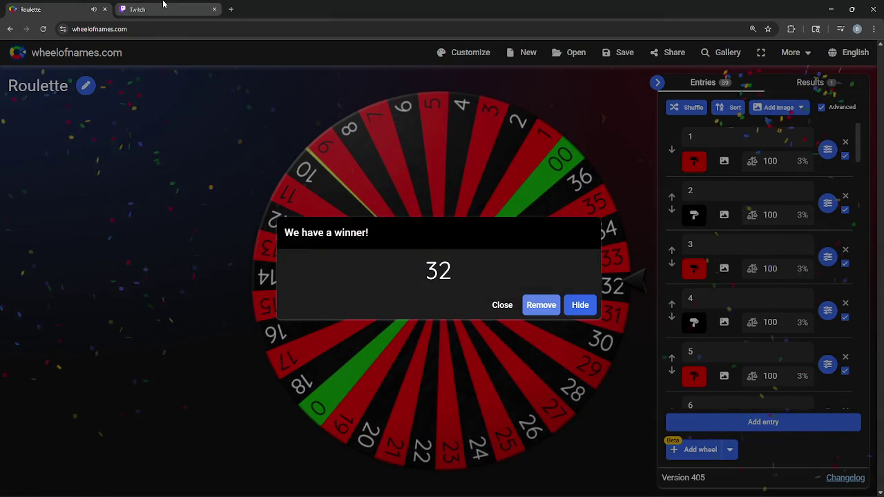
Step: Complete the Twitch prediction with Black as the winning outcome for the wheel's 32
click(159, 9)
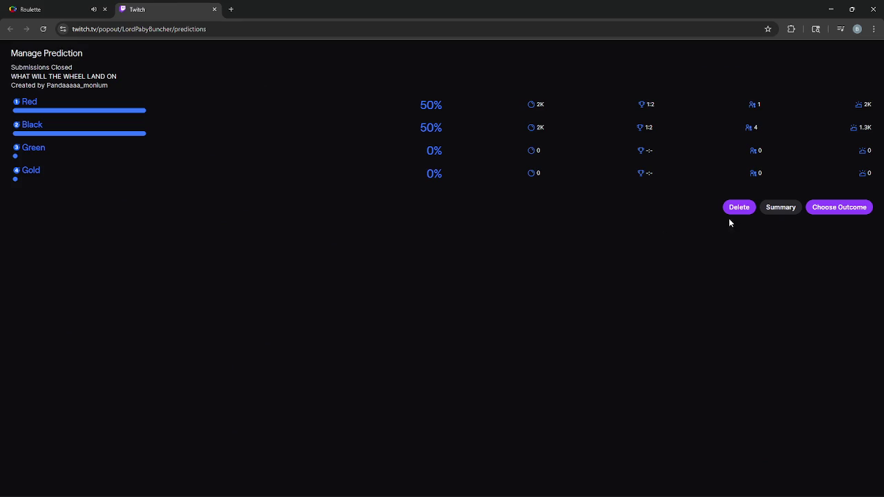
click(67, 8)
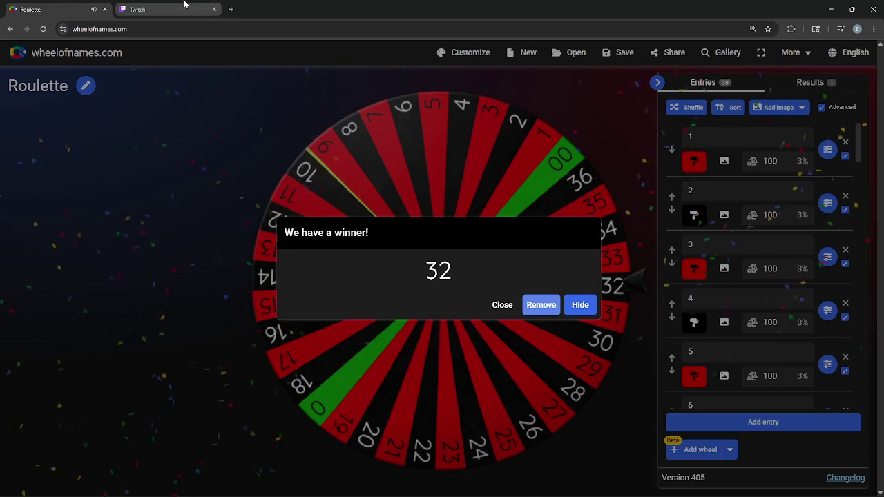
click(184, 7)
click(838, 207)
click(161, 127)
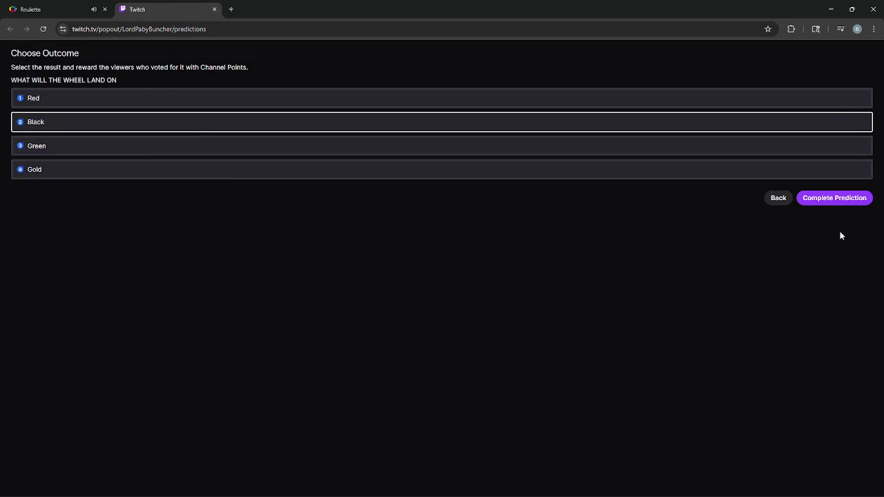
click(835, 198)
click(834, 123)
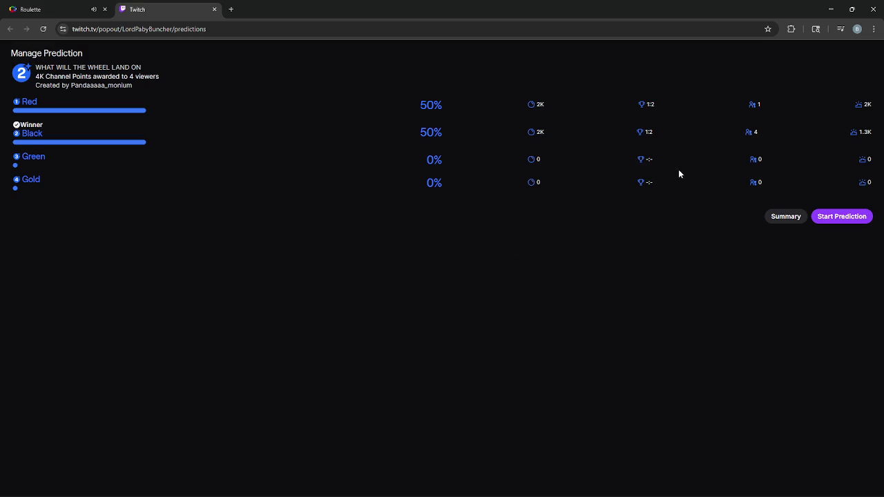
click(851, 9)
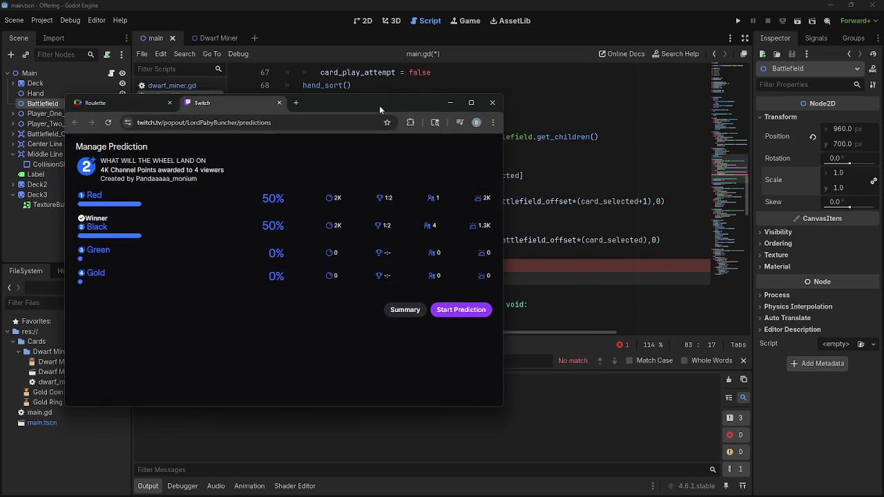
Step: Start line 83 with $Battlefield.scale and a Vector2 subtraction, dragging in the Battlefield node
key(super+Down)
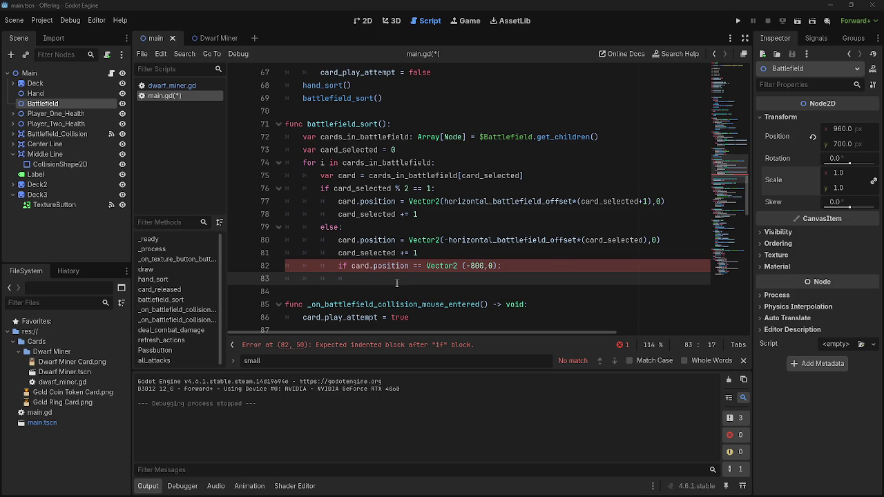
key(alt+Tab)
key(alt+Tab)
key(Escape)
mouse_move(88, 105)
mouse_down()
mouse_move(290, 250)
mouse_move(343, 279)
mouse_move(392, 278)
mouse_up()
text(.scale)
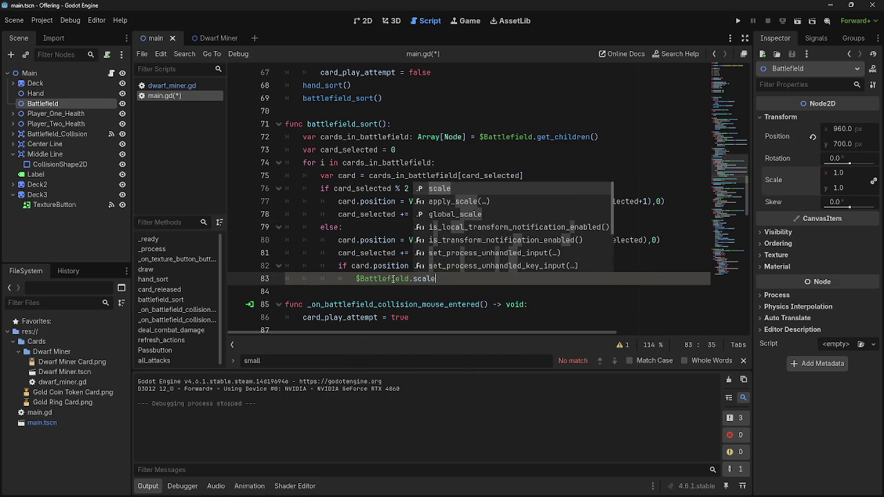
key(Escape)
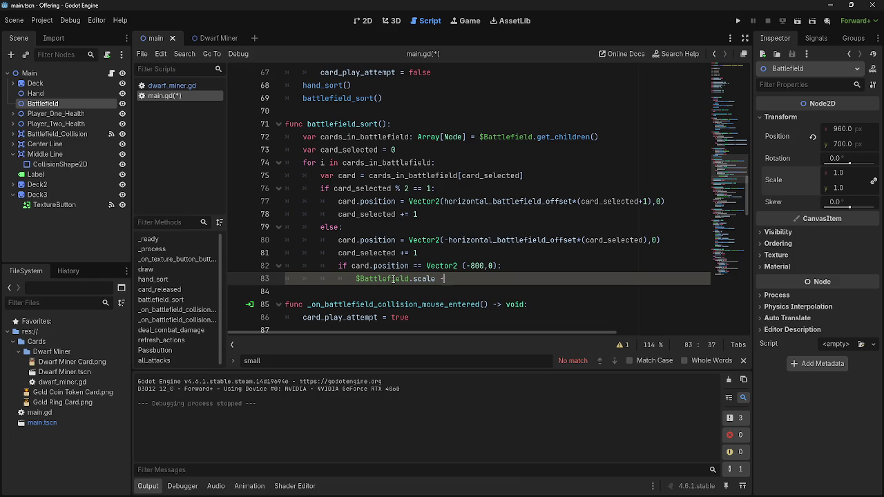
text(= 0)
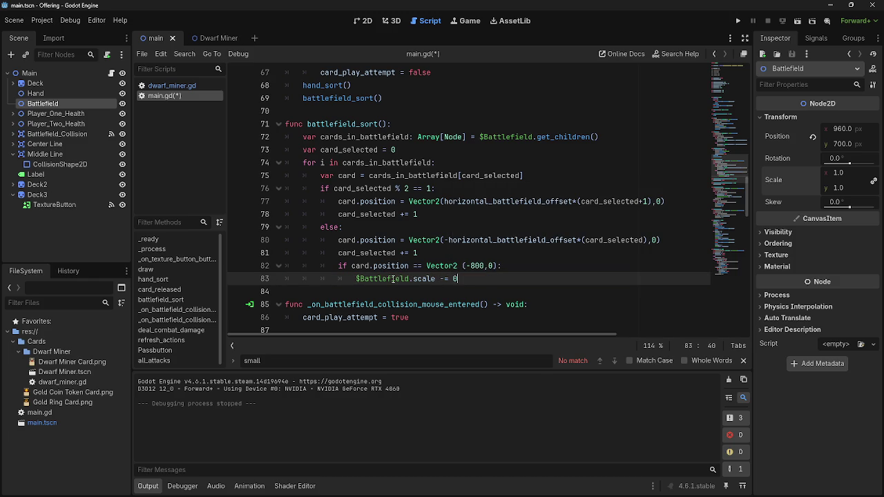
key(BackSpace)
text(vecto)
key(Return)
Step: Complete the shrink amount as Vector2(0.05,0.05) and launch a test run
text((0.05)
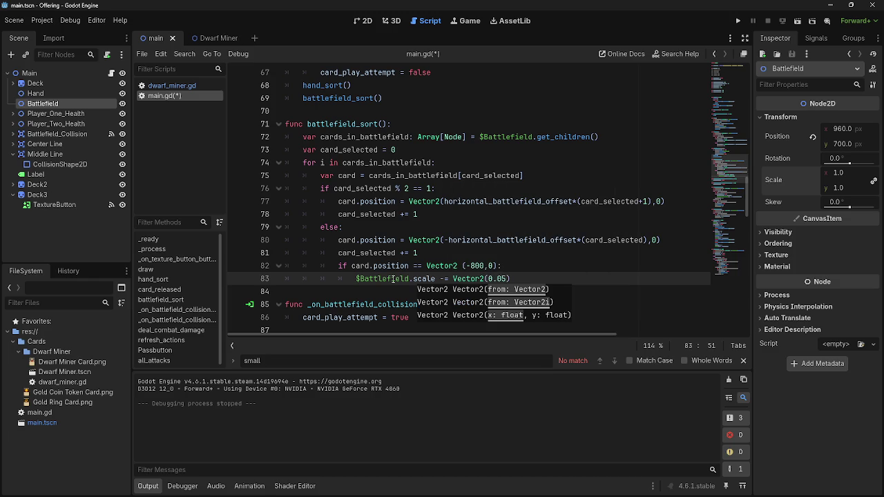
click(516, 269)
click(523, 290)
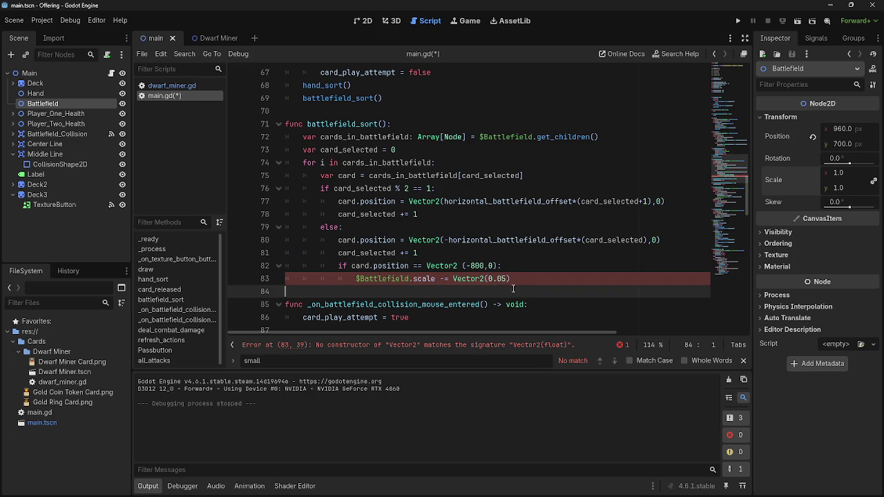
click(497, 280)
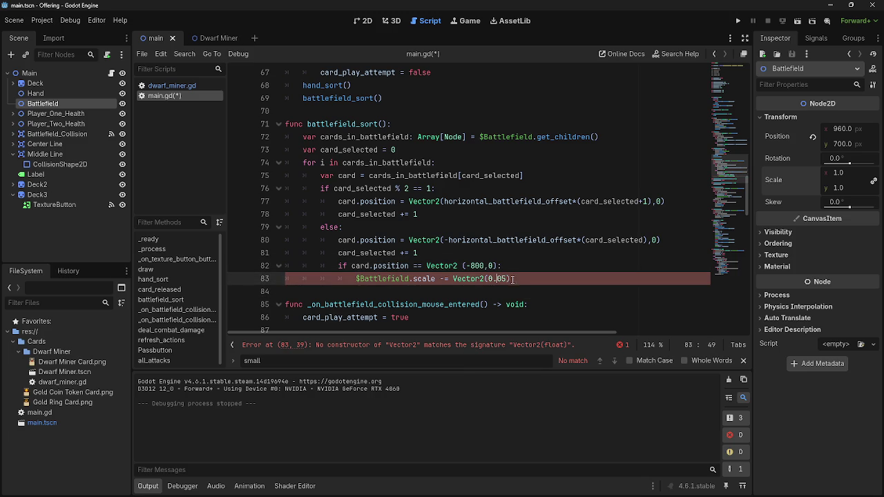
text(, )
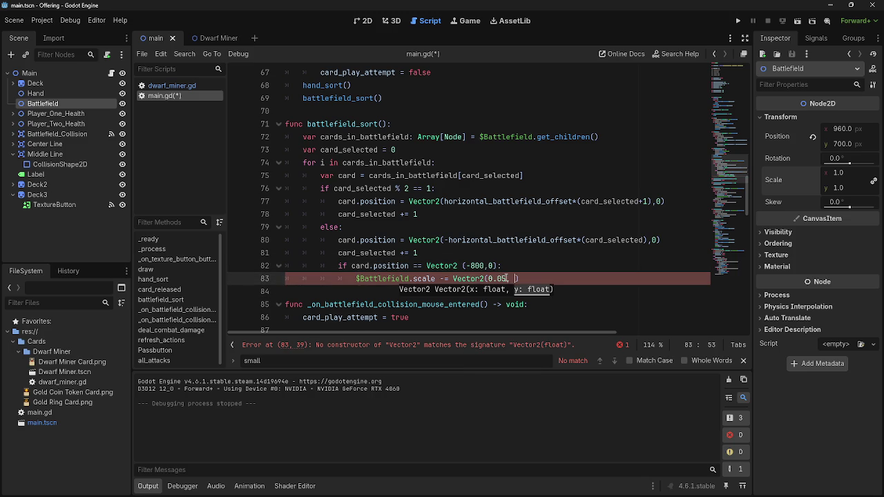
text(-)
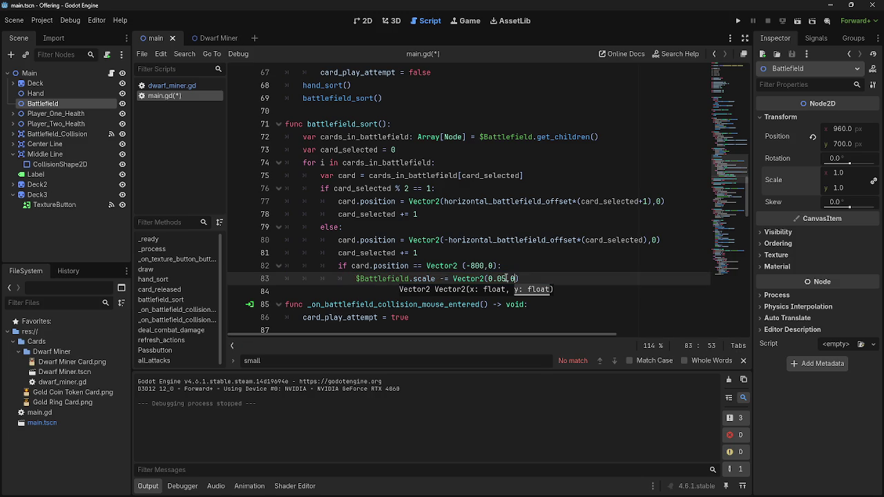
text(.05))
click(738, 21)
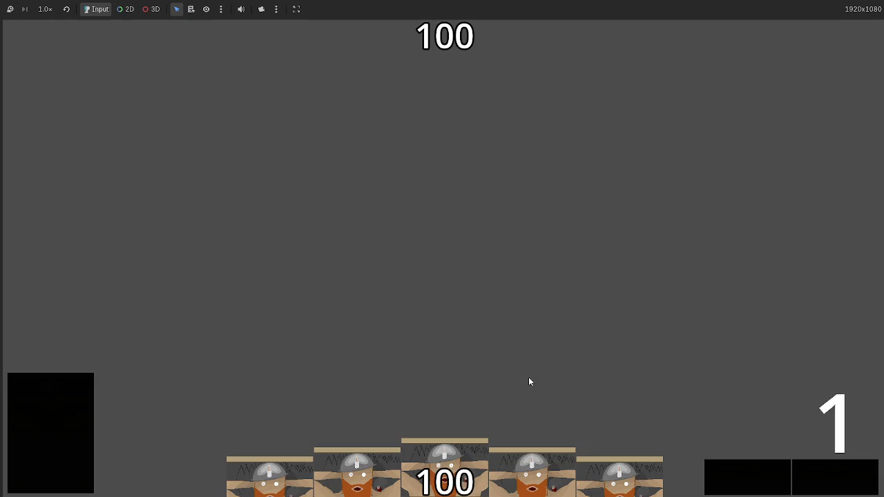
Step: Play Dwarf Miner cards into the battlefield row, dealing more cards, then stop the game
mouse_move(478, 430)
mouse_down()
mouse_move(422, 213)
mouse_move(428, 360)
mouse_up()
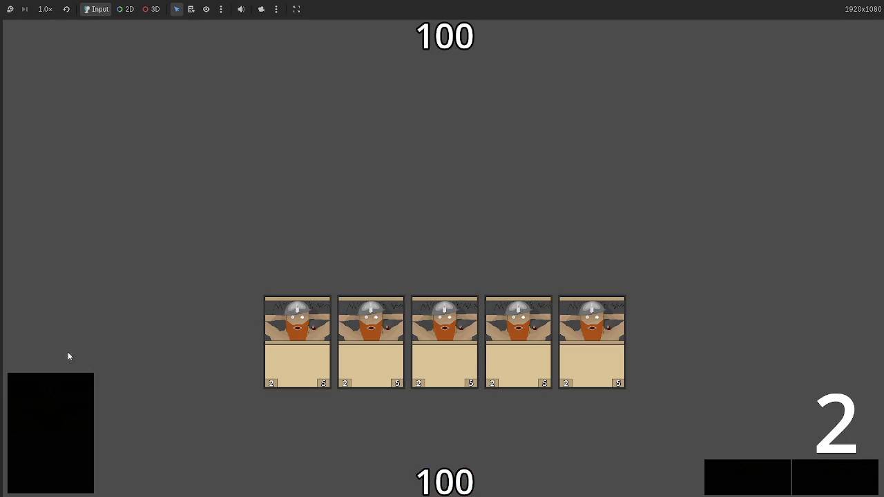
click(852, 479)
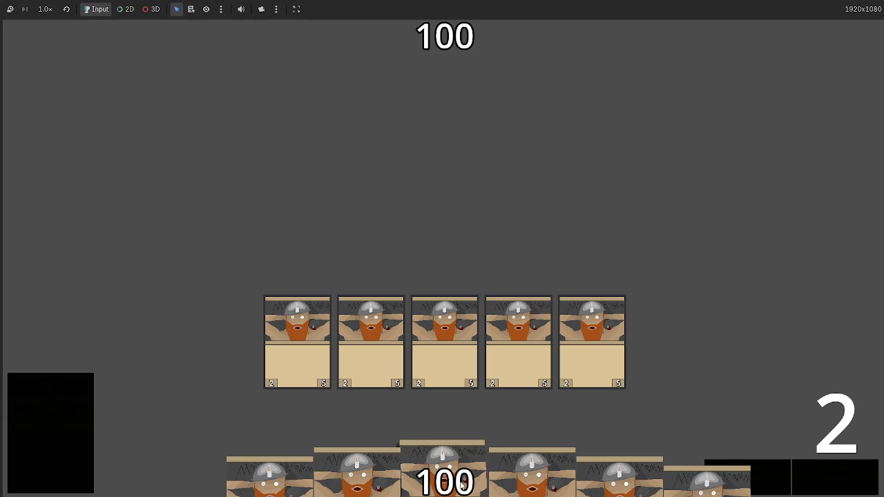
drag(443, 470, 443, 409)
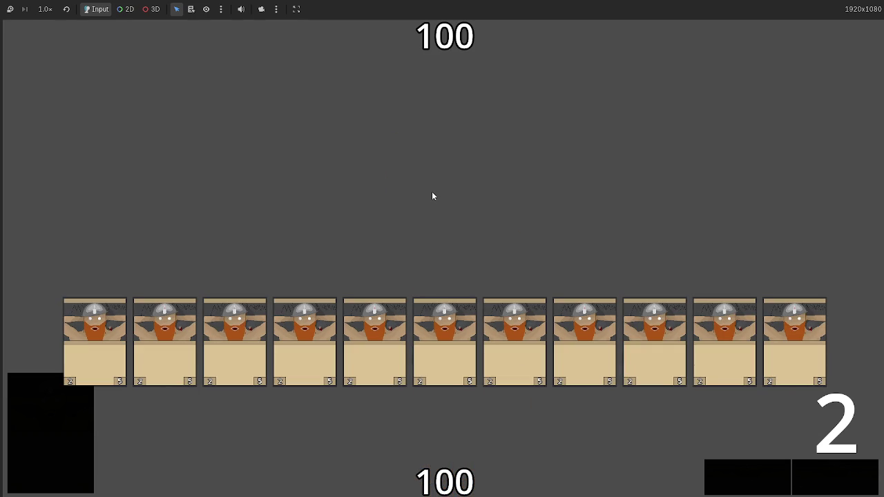
key(F8)
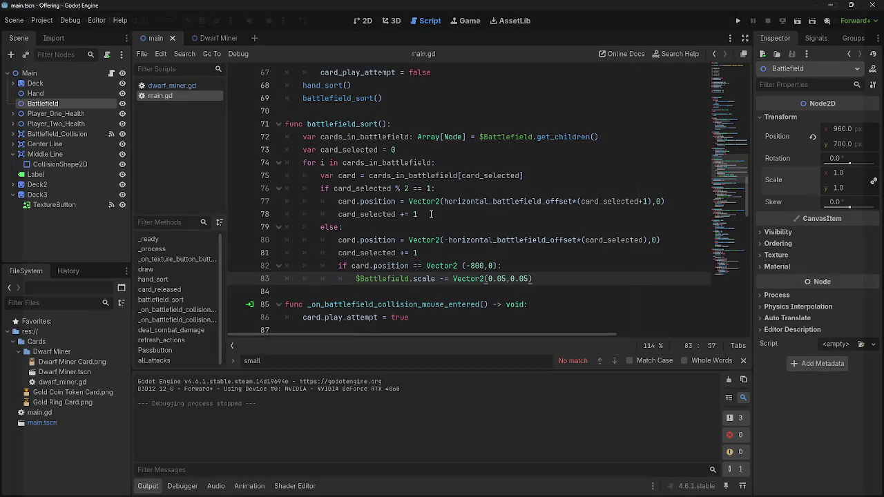
Step: Change line 83's shrink step to Vector2(0.1,0.1) and rerun the game
double_click(500, 278)
text(1)
click(520, 278)
double_click(520, 279)
text(1)
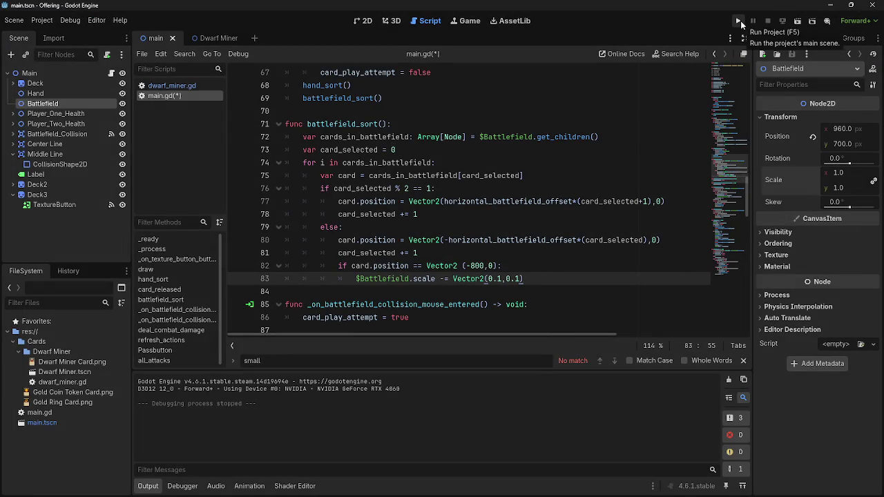
click(739, 21)
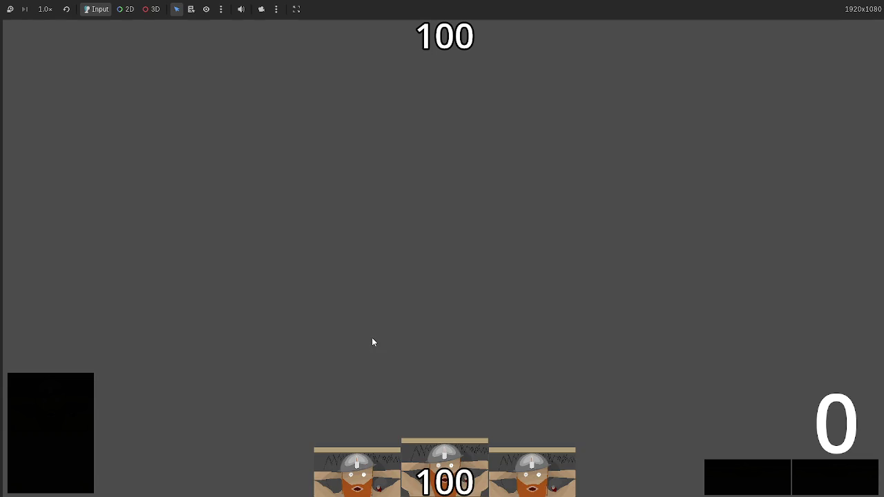
Step: Play eleven Dwarf Miner cards into the battlefield row, then stop the game
mouse_move(443, 482)
mouse_down()
mouse_move(451, 328)
mouse_move(518, 332)
mouse_move(401, 199)
mouse_move(401, 176)
mouse_move(371, 338)
mouse_up()
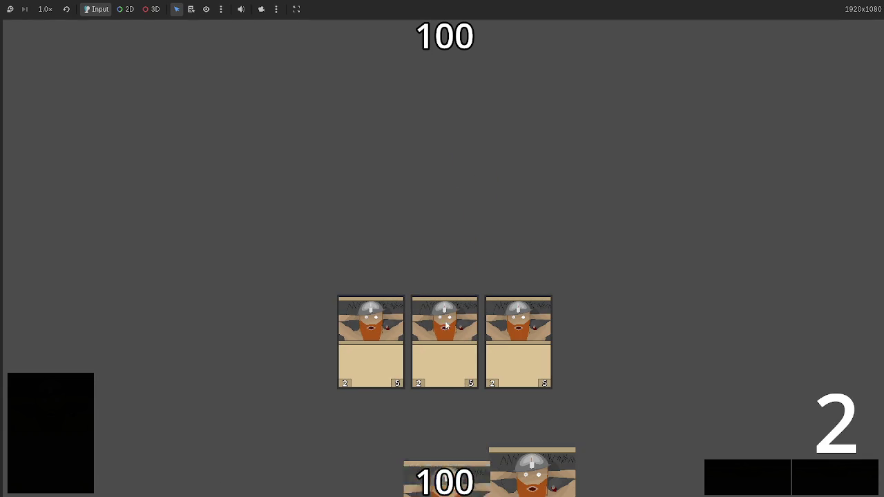
drag(446, 424, 592, 338)
drag(444, 469, 297, 342)
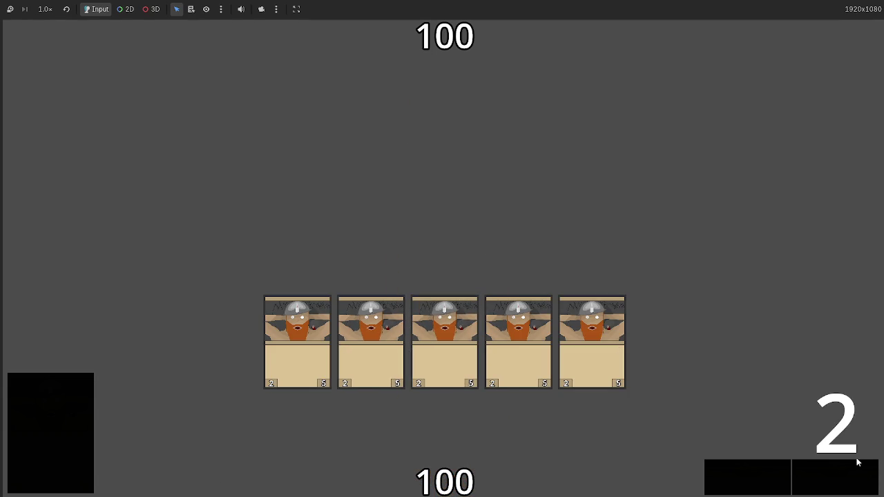
click(91, 420)
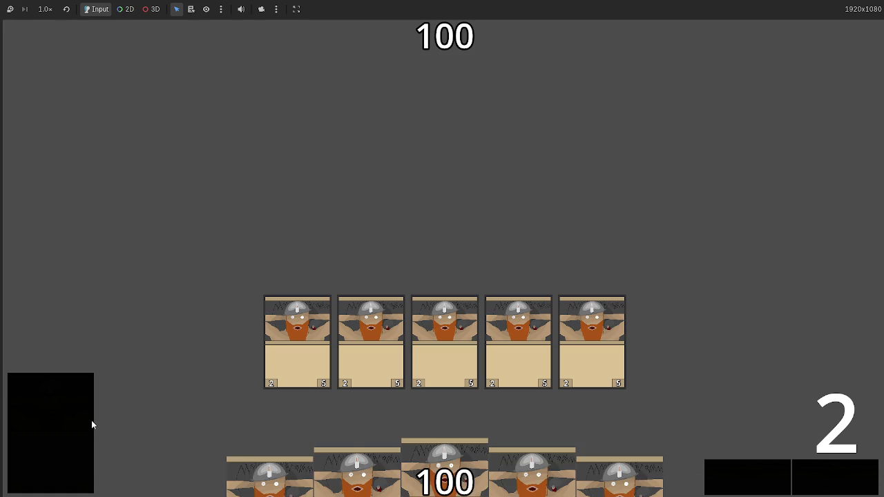
mouse_move(445, 477)
mouse_down()
mouse_move(438, 241)
mouse_move(415, 277)
mouse_up()
drag(442, 477, 415, 276)
drag(359, 477, 389, 290)
drag(423, 477, 384, 293)
drag(422, 437, 377, 257)
drag(445, 476, 418, 178)
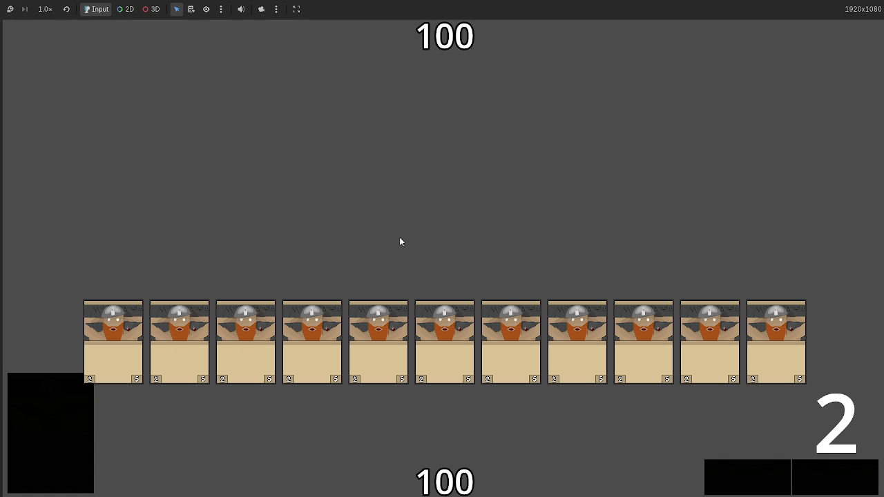
key(F8)
click(497, 279)
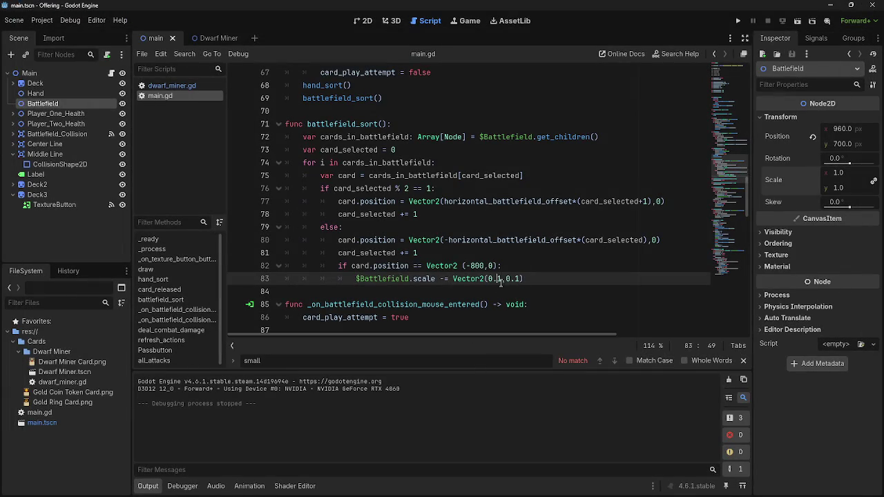
Step: Change line 83's shrink step to Vector2(0.15,0.15)
key(Right)
text(5)
click(523, 279)
text(5)
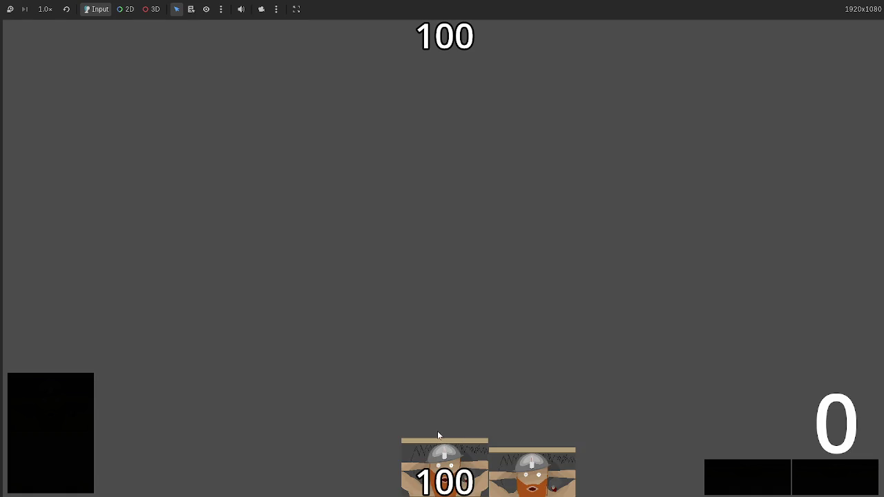
Step: Play the first hand of Dwarf Miner cards onto the battlefield and draw more cards
click(444, 476)
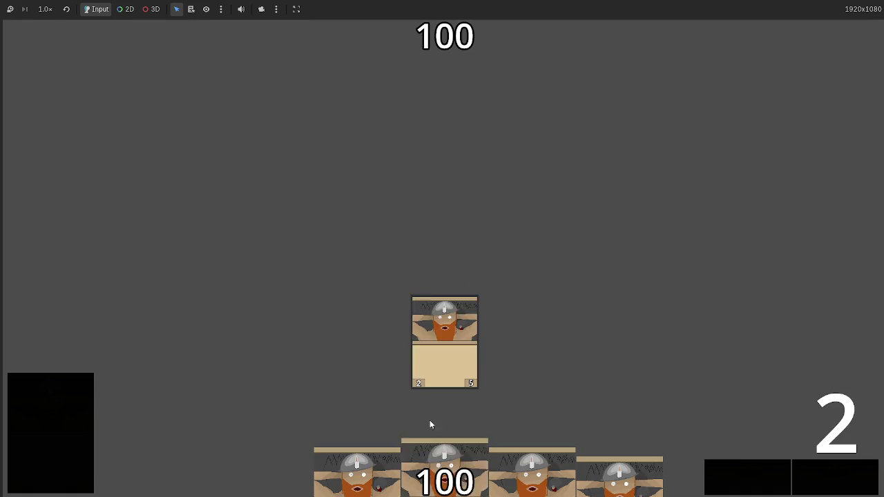
click(446, 475)
click(445, 476)
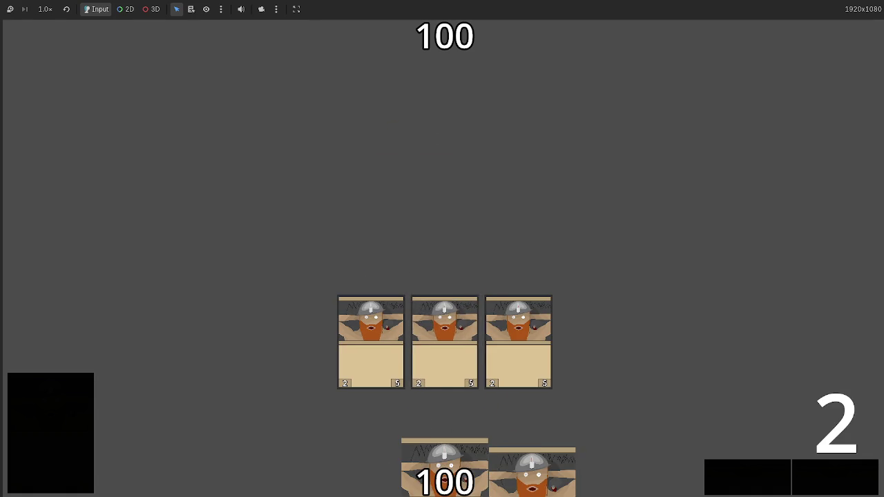
click(446, 473)
click(445, 475)
click(839, 480)
click(840, 481)
click(801, 482)
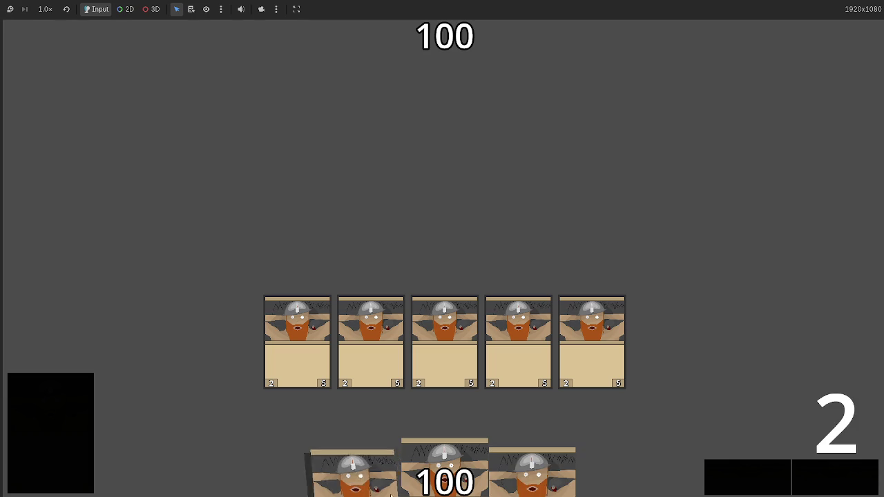
click(442, 477)
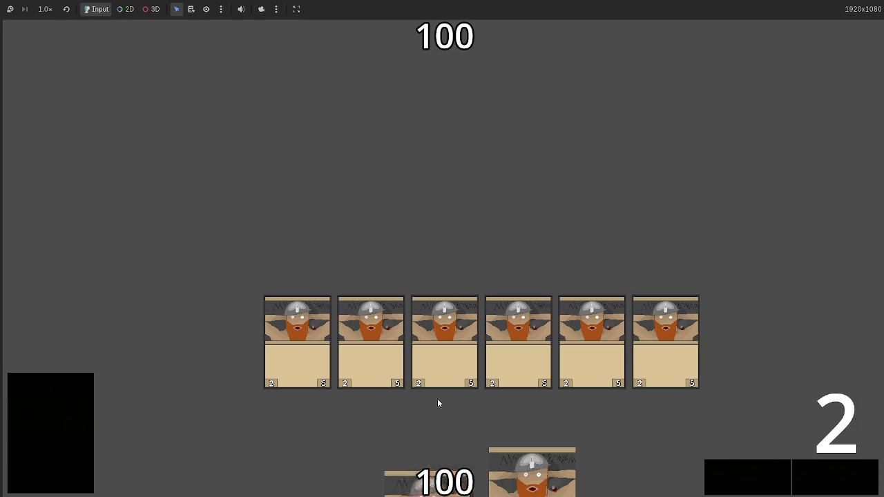
Step: Deal another hand and keep playing until thirteen cards fill the row, then stop the game
click(67, 430)
mouse_move(442, 469)
mouse_down()
mouse_move(496, 147)
mouse_move(430, 276)
mouse_up()
click(453, 440)
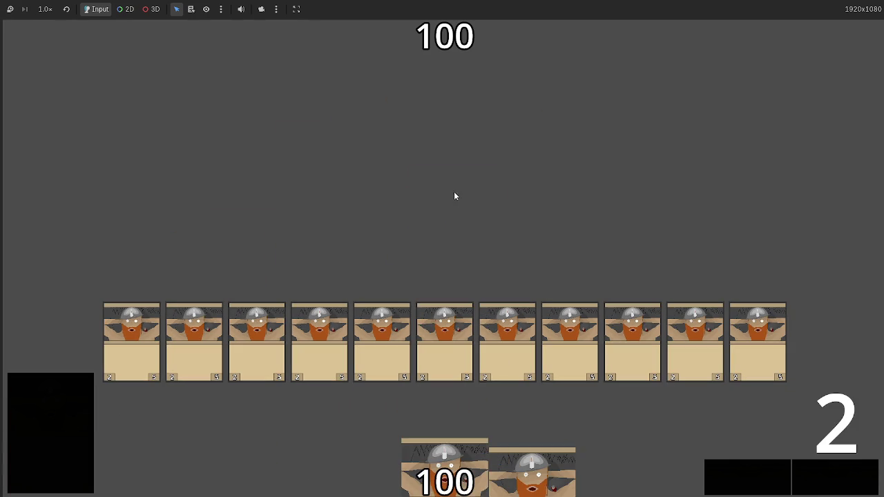
click(444, 459)
mouse_move(444, 476)
mouse_down()
mouse_move(439, 182)
mouse_move(425, 290)
mouse_up()
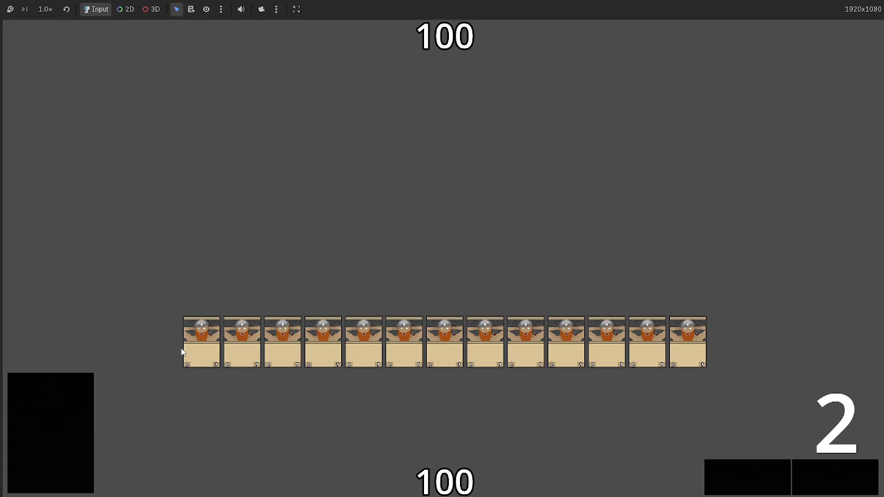
mouse_move(203, 337)
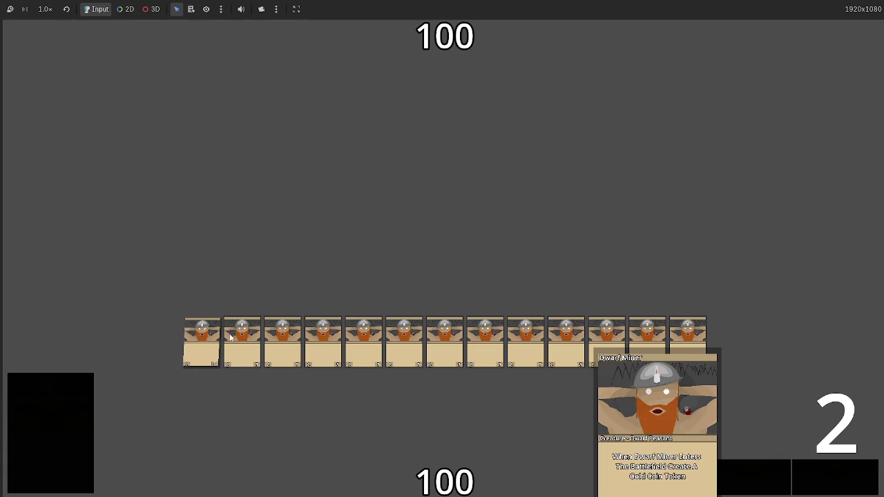
mouse_move(439, 338)
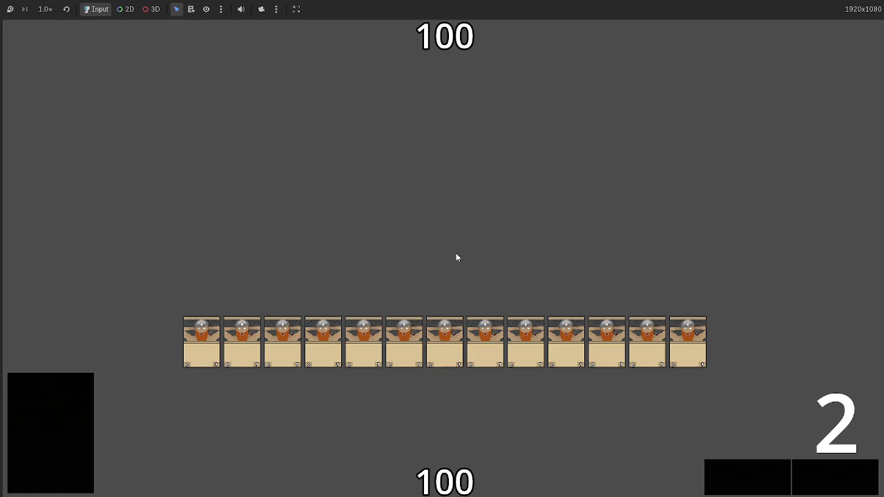
key(F8)
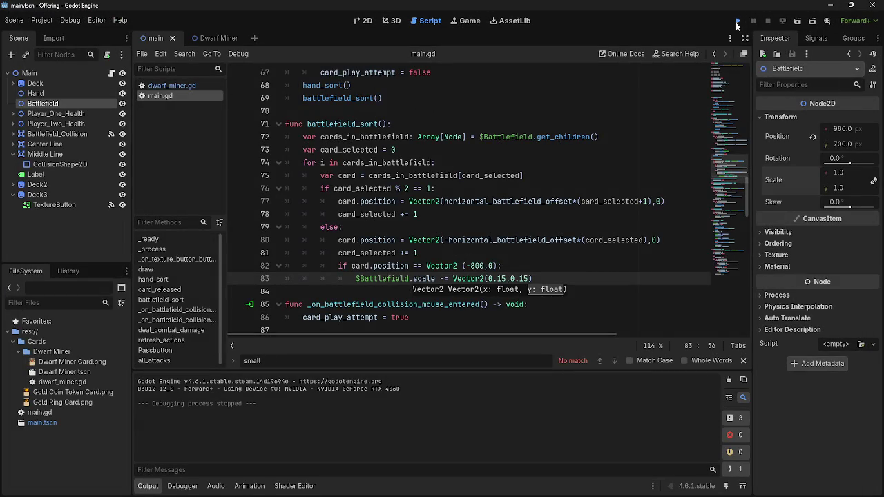
Step: Run a quick test, moving one Dwarf Miner card onto the battlefield, then stop it
click(737, 21)
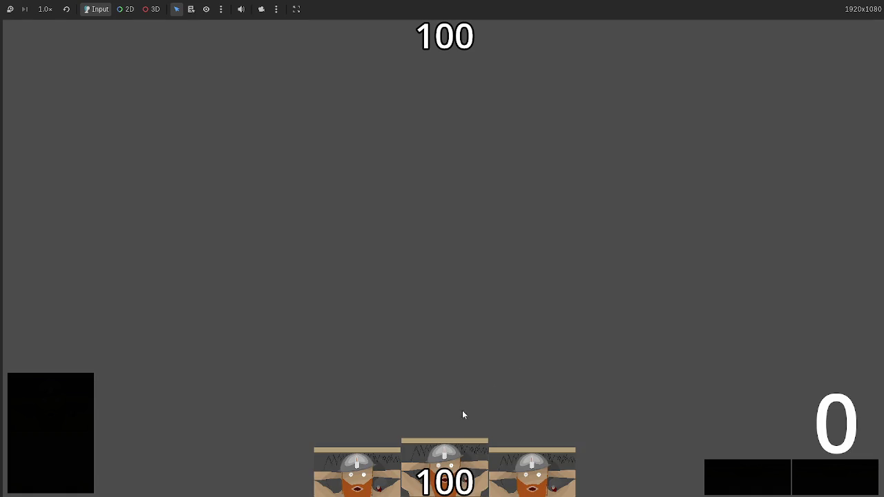
drag(445, 414, 448, 352)
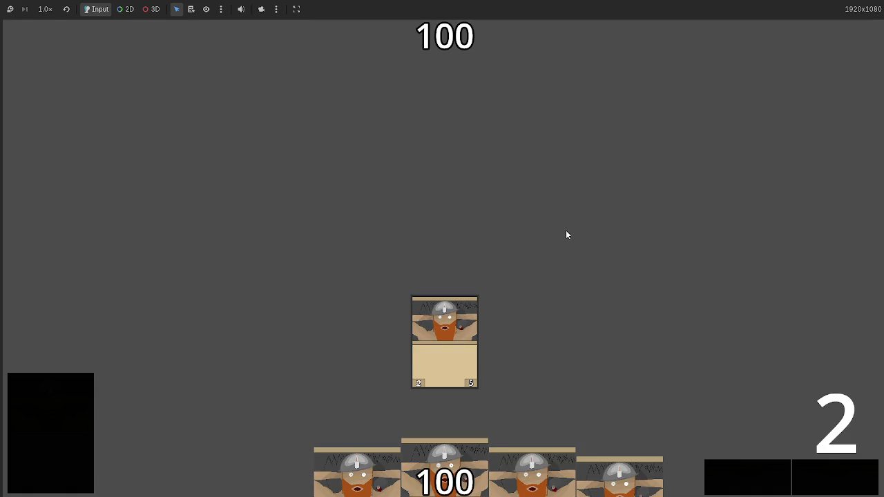
key(F8)
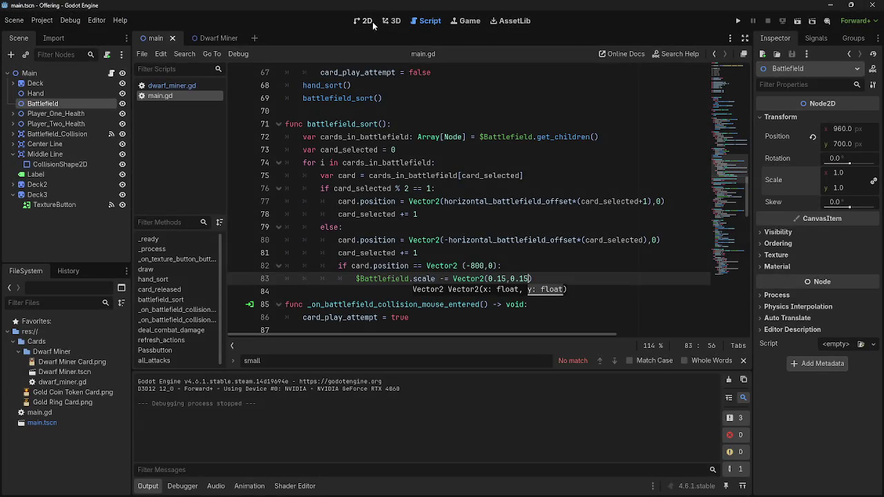
Step: Add the missing closing parenthesis at the end of line 83 and run the game again
click(212, 39)
click(155, 38)
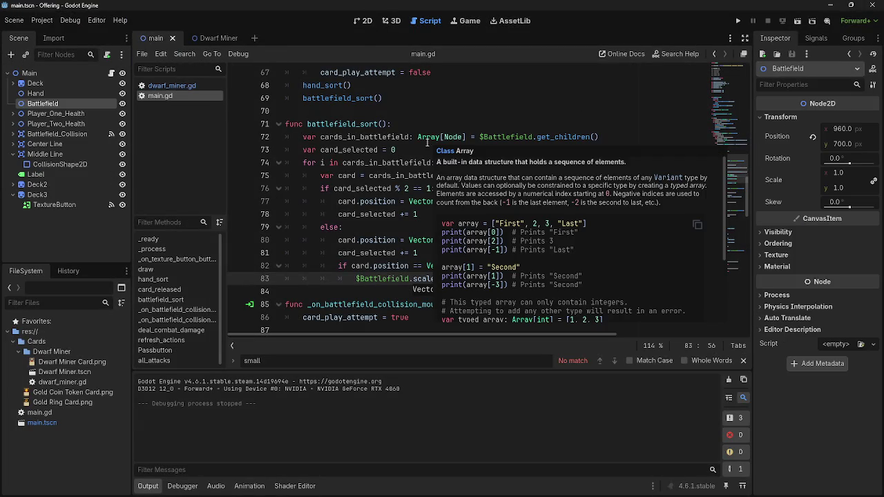
text())
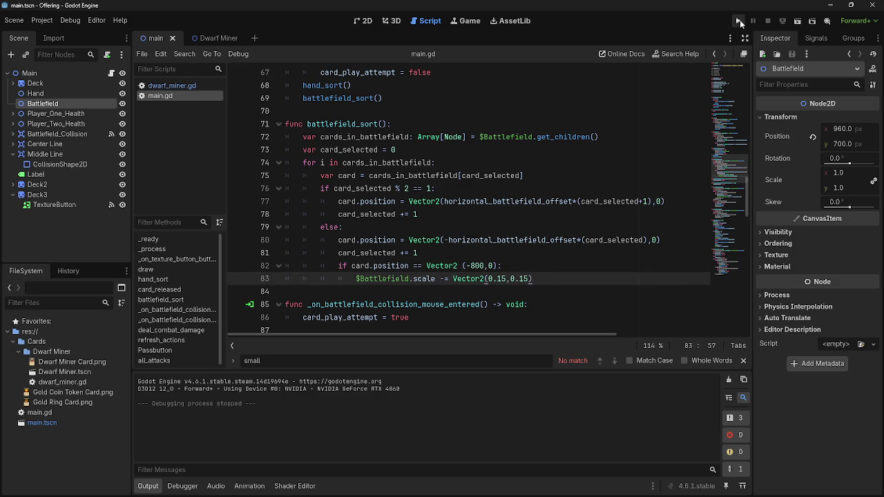
click(154, 85)
click(153, 95)
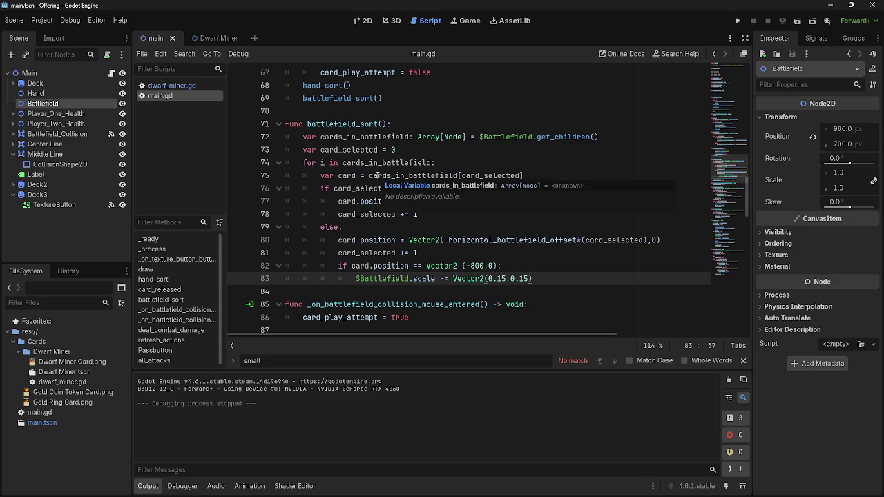
click(738, 21)
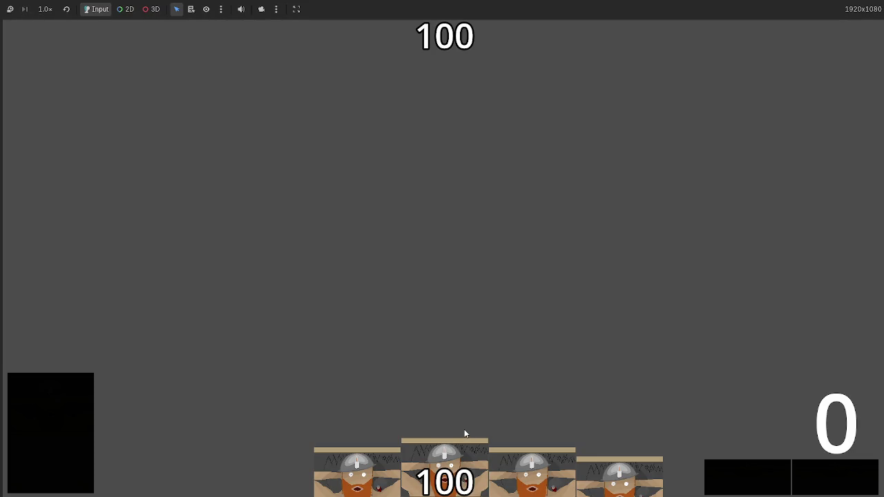
click(453, 449)
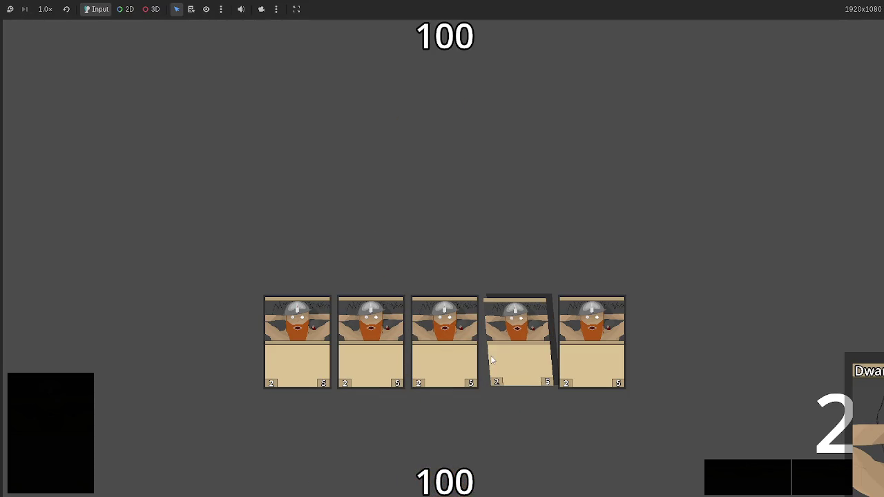
mouse_move(293, 352)
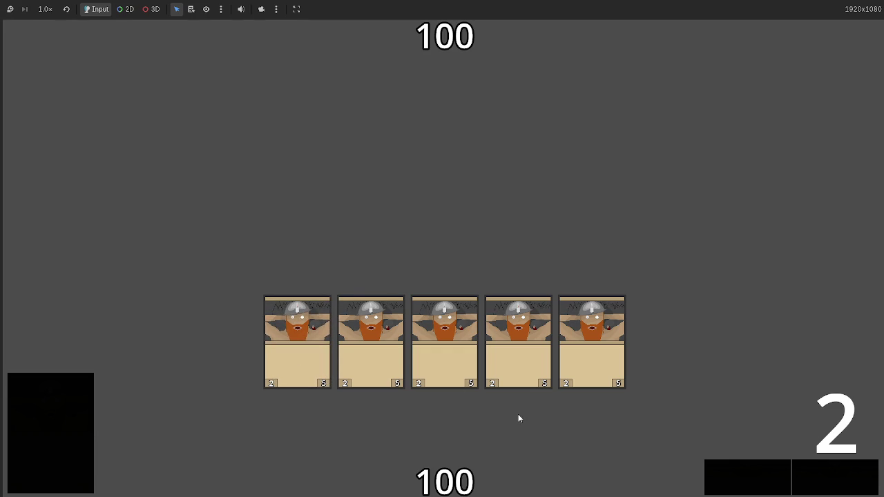
key(F8)
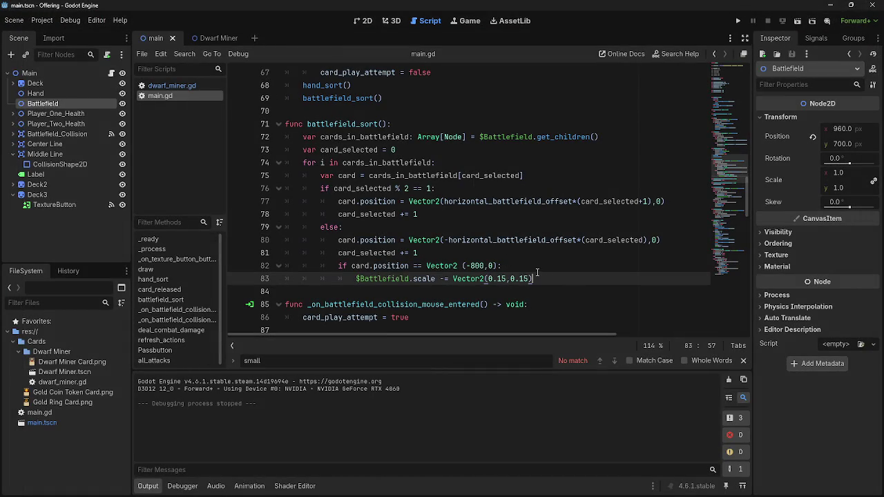
Step: Comment out lines 82–83 (the -800 position check and Battlefield shrink) with Ctrl+K, then test-run
drag(539, 279, 355, 281)
click(647, 288)
click(840, 174)
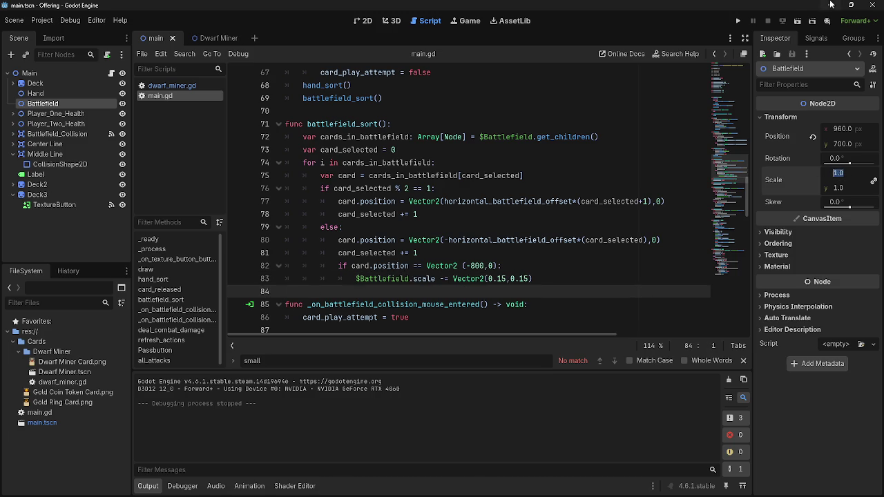
click(539, 279)
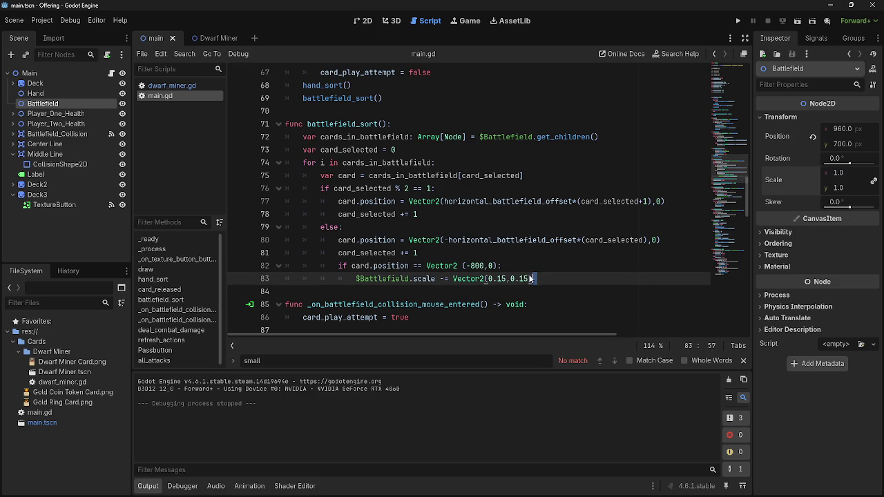
click(298, 269)
key(Return)
key(ctrl+z)
key(ctrl+z)
key(ctrl+z)
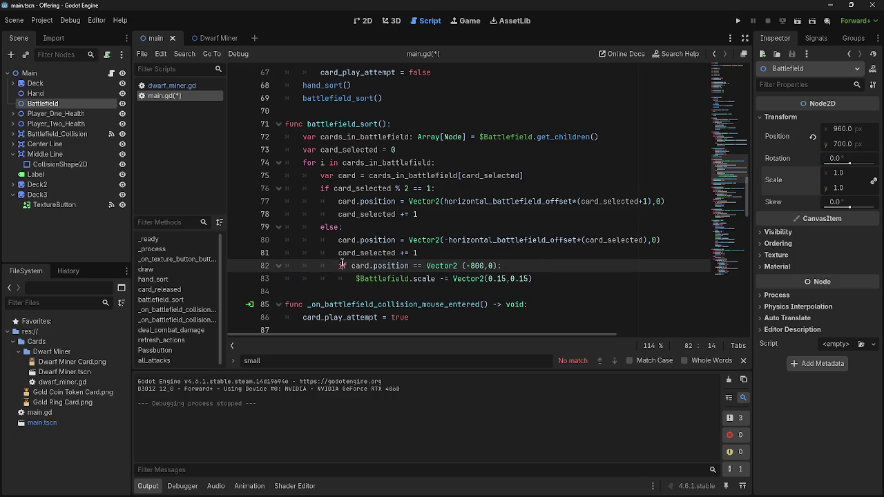
drag(299, 276, 278, 274)
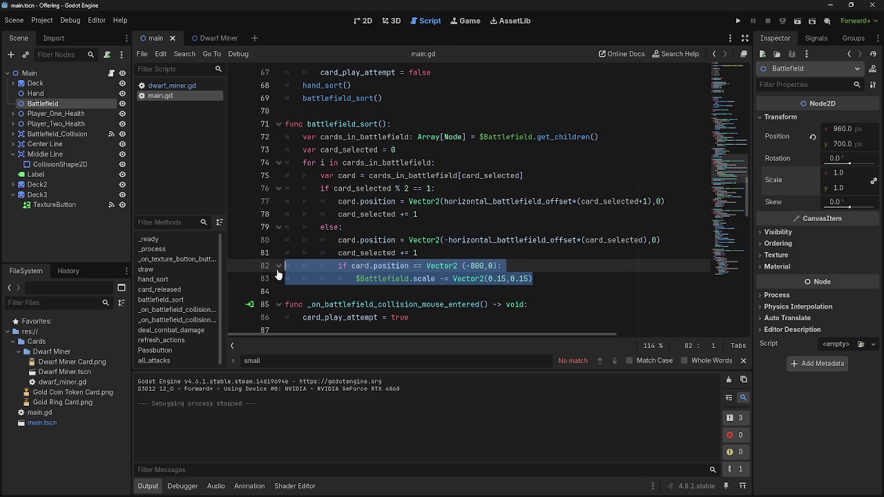
key(ctrl+k)
click(579, 254)
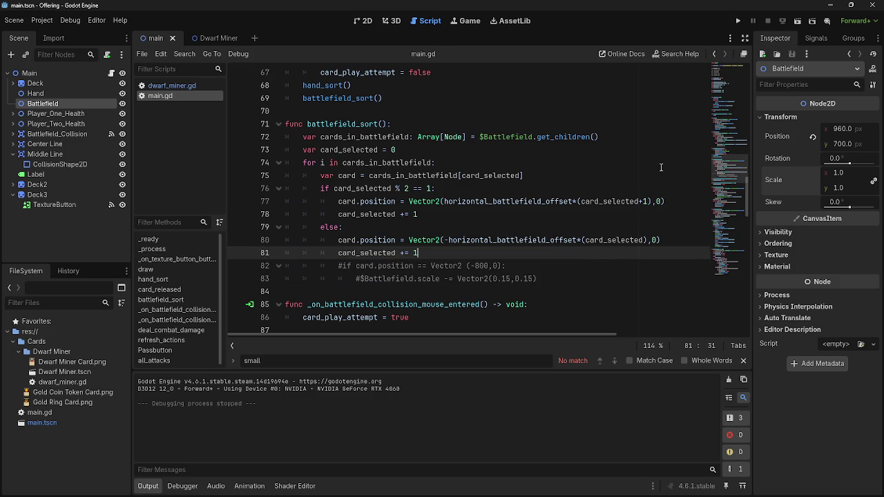
click(737, 21)
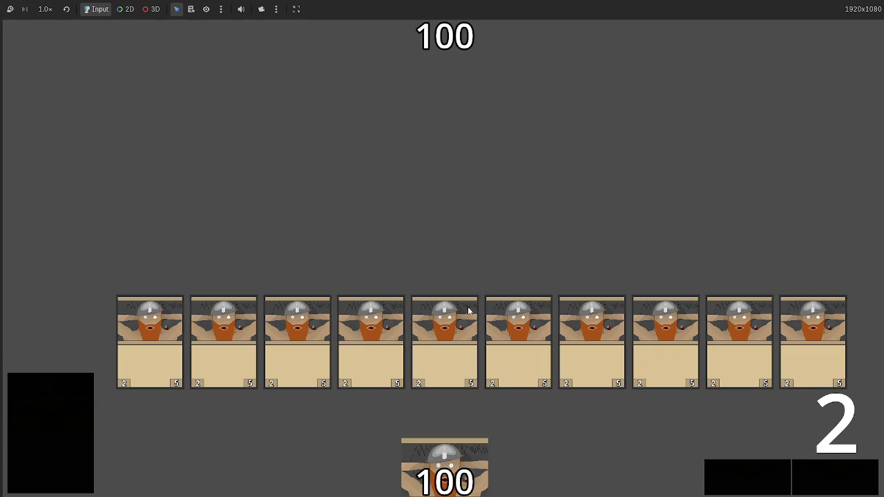
mouse_move(425, 452)
mouse_down()
mouse_move(438, 218)
mouse_move(446, 262)
mouse_up()
key(F8)
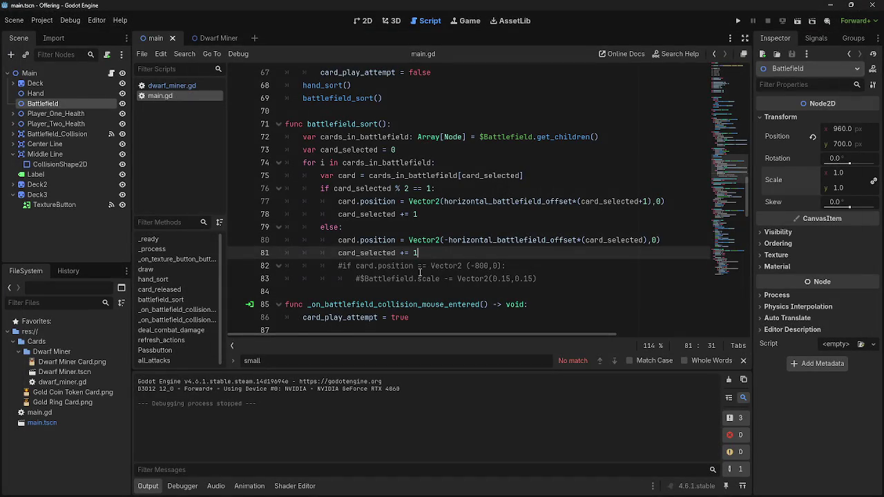
click(471, 267)
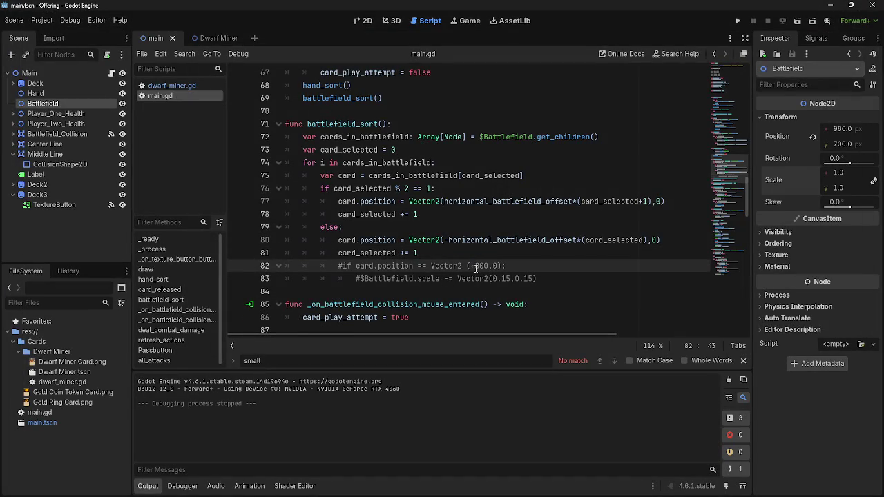
click(419, 267)
Step: On line 82, change the comparison to <= and remove the minus before 800
key(Right)
double_click(474, 269)
text(-)
key(BackSpace)
Step: Test-run the game, playing cards into the battlefield, then stop it
click(737, 20)
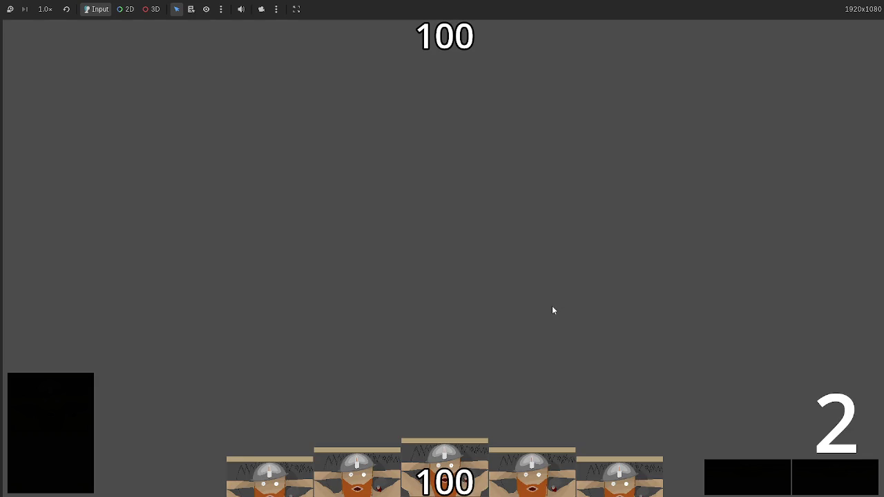
click(464, 449)
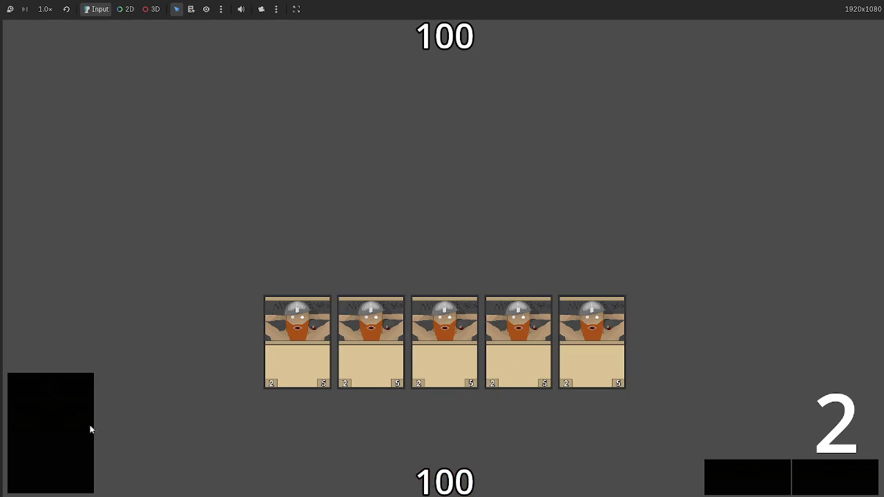
click(444, 452)
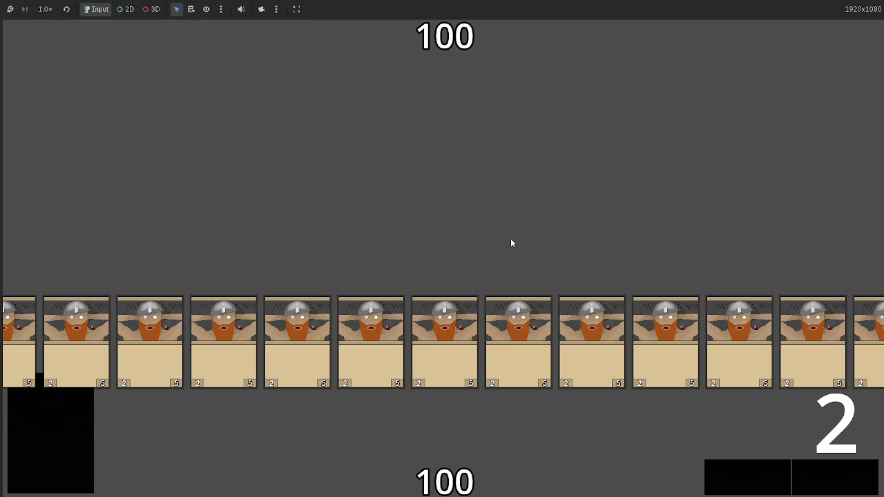
key(F8)
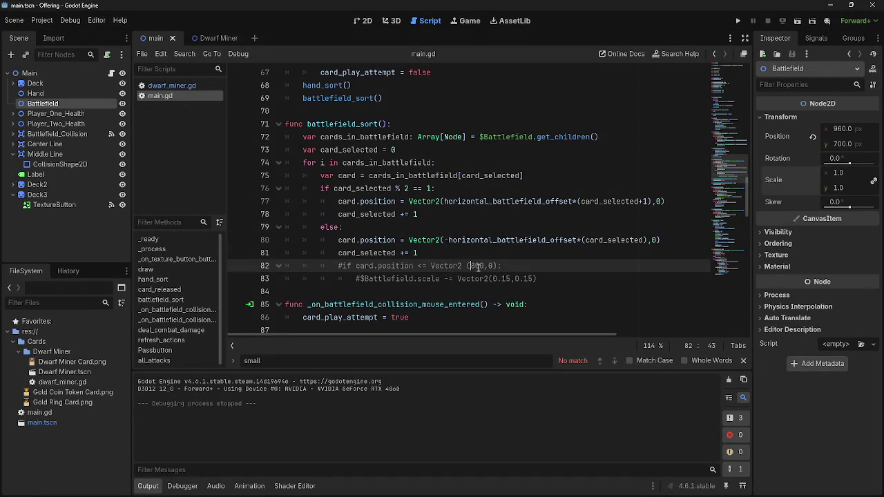
click(418, 266)
Step: Set line 82's comparison to >= Vector2 (800,0) and test-run the game with a few cards
click(419, 266)
click(738, 21)
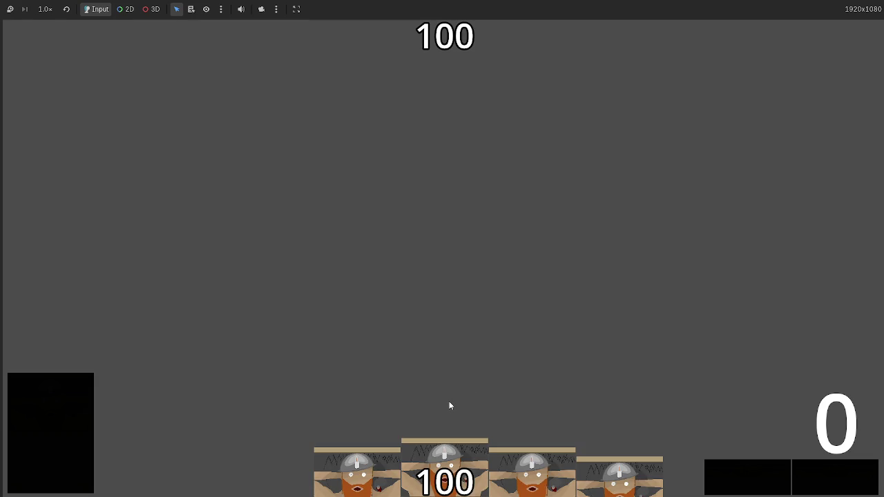
click(444, 414)
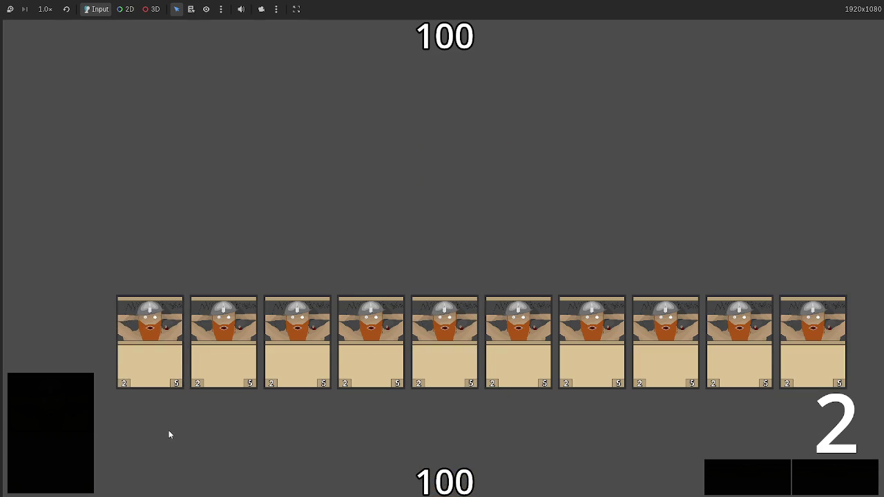
key(F8)
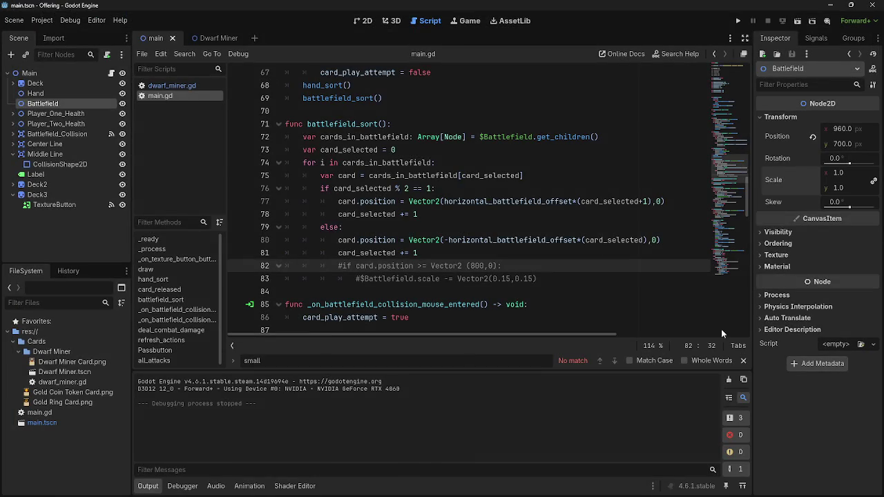
Step: Run another test, playing a tenth full-size card onto the battlefield row, then stop
click(737, 21)
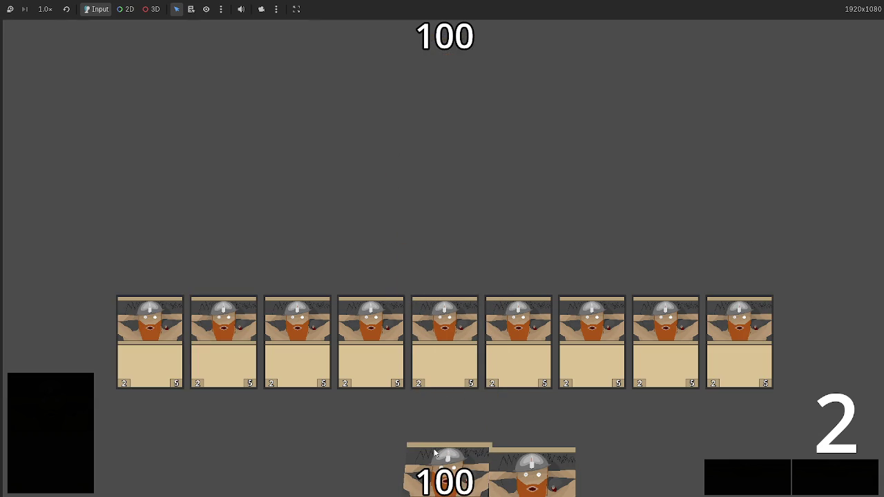
drag(435, 453, 425, 189)
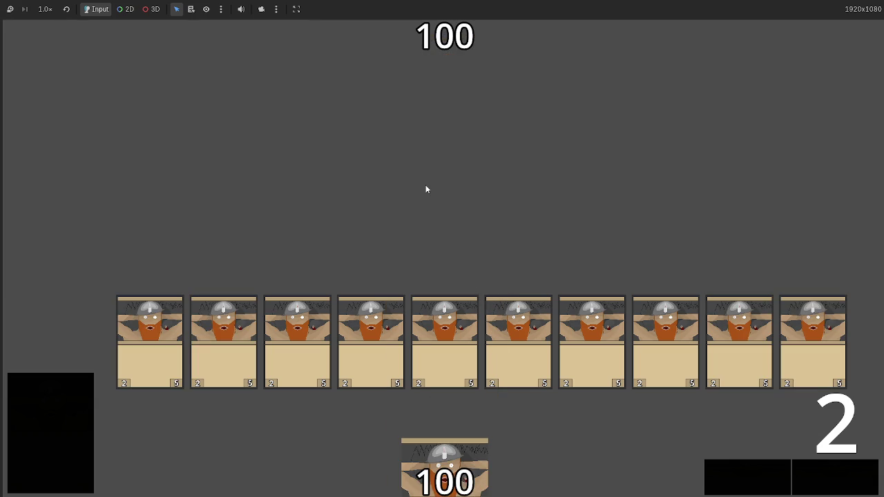
key(F8)
click(557, 280)
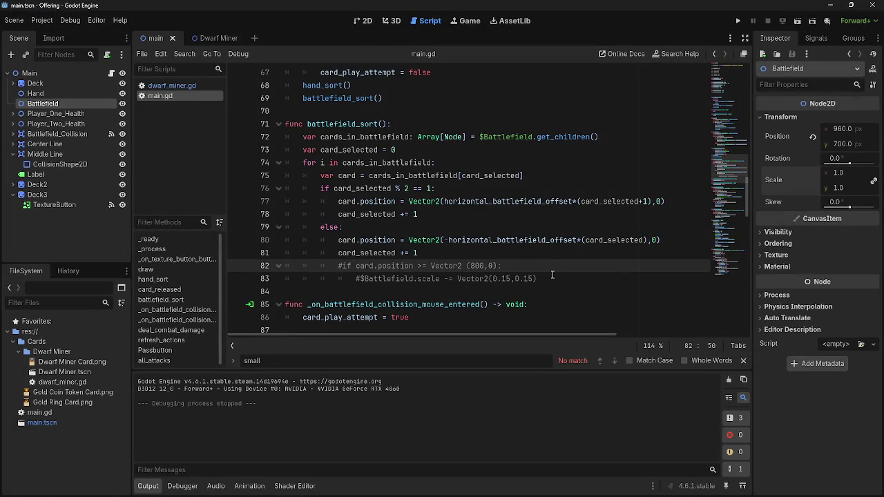
Step: Select card.position on line 82 to examine the commented size check
key(Down)
key(Up)
key(Down)
key(Up)
double_click(397, 266)
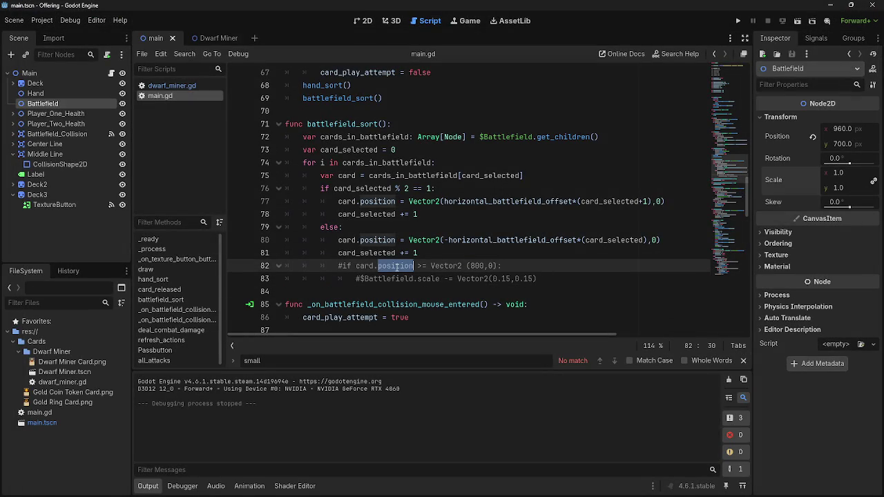
click(396, 267)
mouse_move(413, 267)
mouse_down()
mouse_move(359, 266)
mouse_move(373, 267)
mouse_up()
click(375, 267)
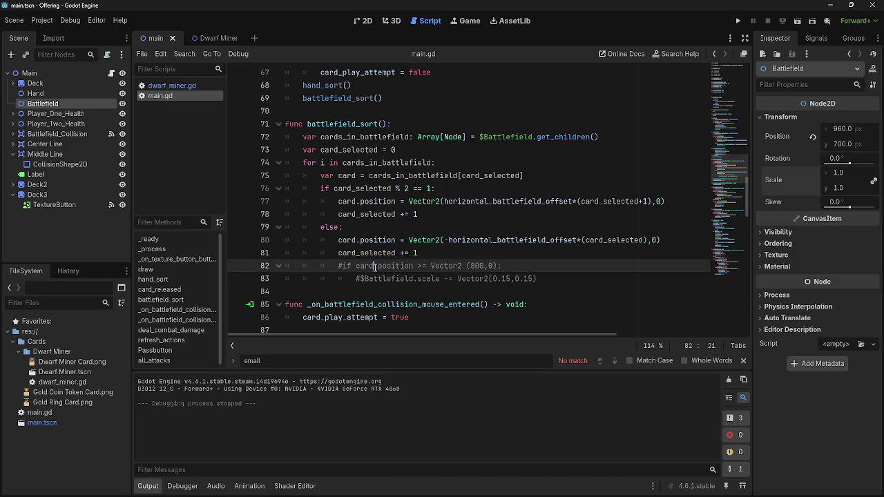
Step: Un-indent the commented lines 82–83 by one level and save the script
click(335, 257)
click(339, 269)
key(Down)
key(shift+Tab)
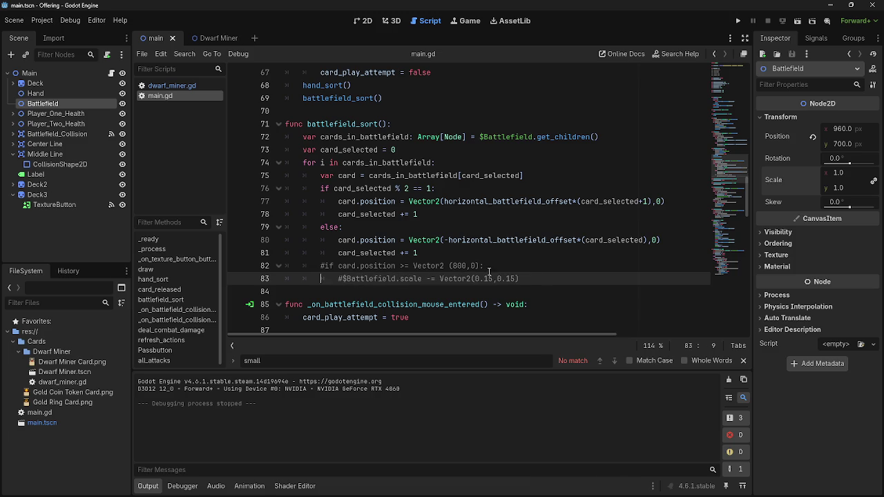
drag(476, 268, 451, 267)
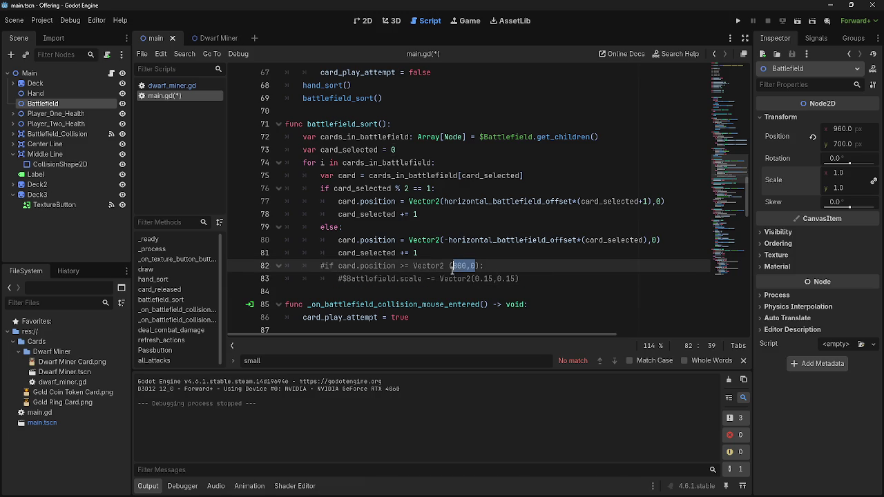
click(472, 267)
key(End)
key(Tab)
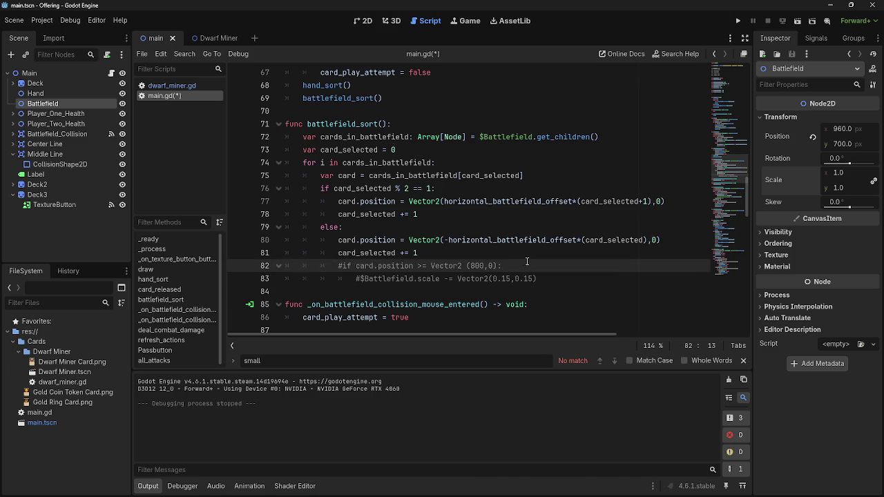
key(ctrl+s)
Step: Make line 82's comparison >= and bring up the 2D scene view
click(417, 268)
text(>)
key(Home)
key(BackSpace)
key(Down)
key(Delete)
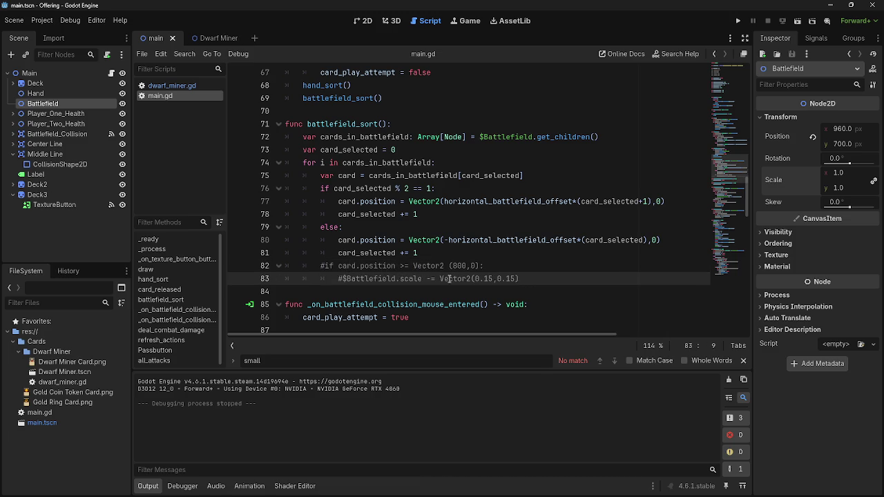
key(Up)
key(Right)
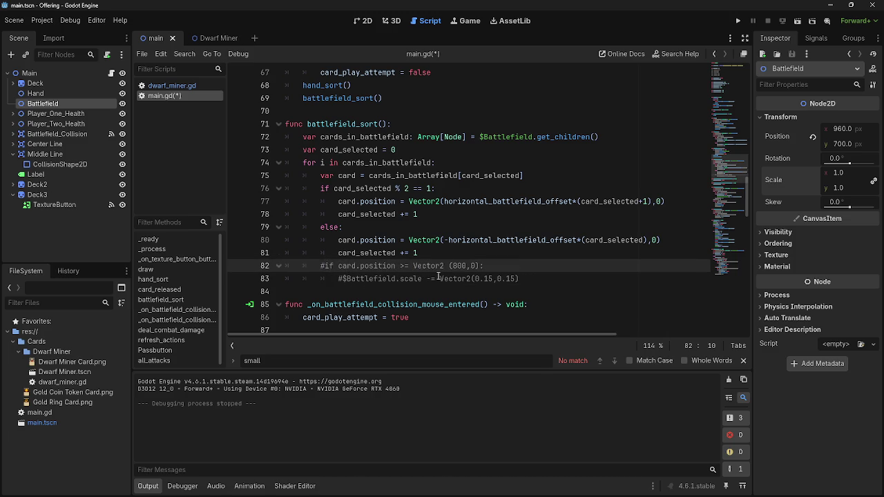
click(404, 267)
click(364, 21)
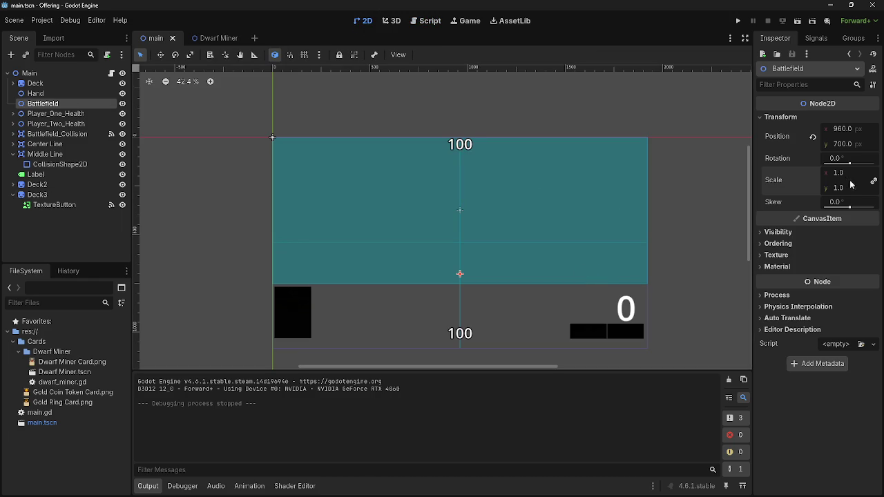
Step: Shift the Battlefield node right, then test-run by playing a hand card onto the battlefield
drag(843, 130, 883, 130)
key(F5)
mouse_move(455, 182)
mouse_down()
mouse_move(425, 159)
mouse_move(457, 134)
mouse_move(473, 182)
mouse_up()
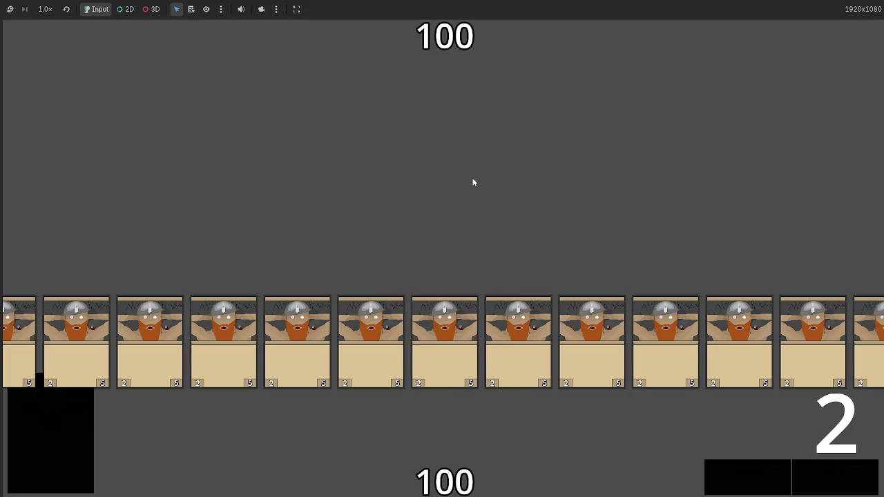
key(F8)
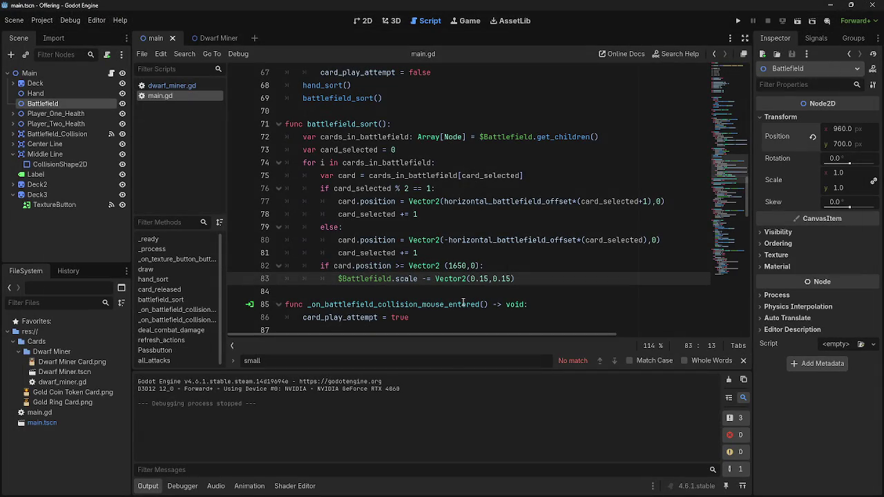
Step: Delete the space between Vector2 and (1650,0) on line 82
click(515, 279)
double_click(450, 266)
click(445, 266)
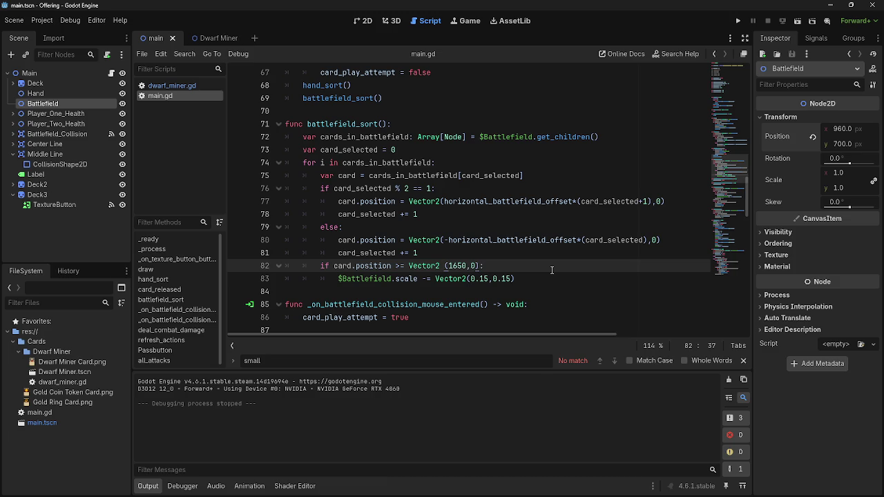
key(BackSpace)
click(500, 268)
Step: Change line 82's comparison to <= and run the project
double_click(444, 268)
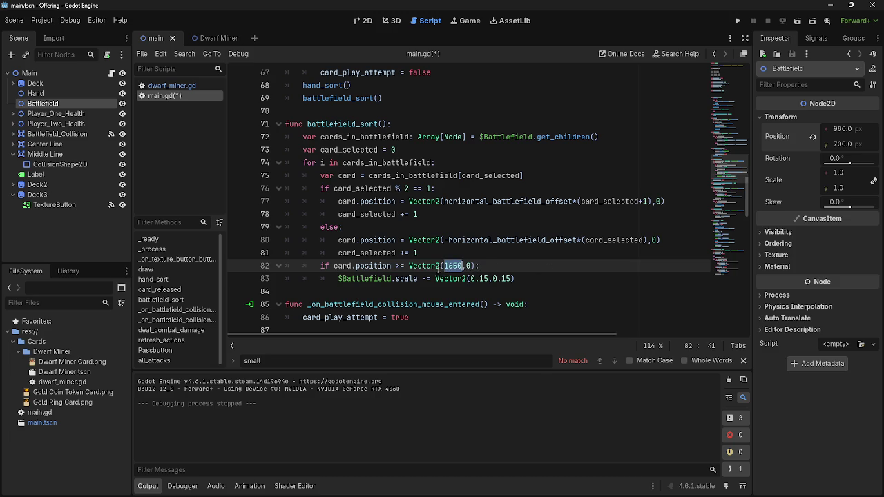
click(397, 266)
key(shift+Right)
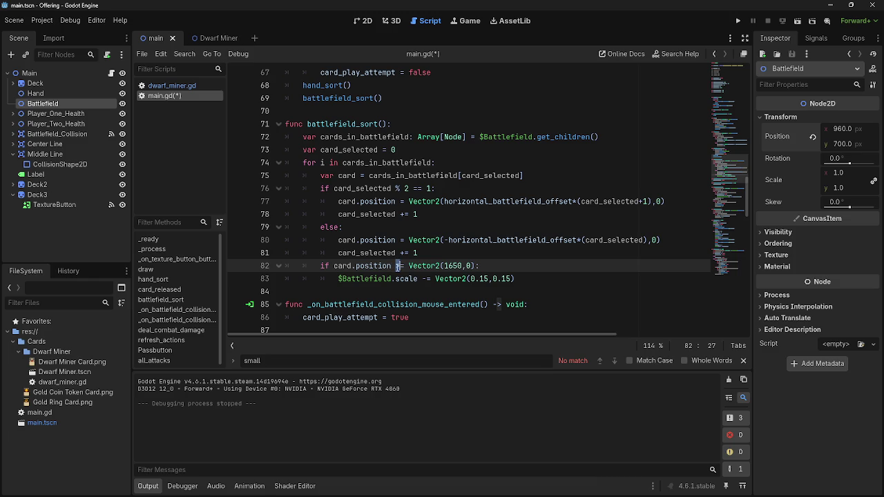
text(<)
click(737, 21)
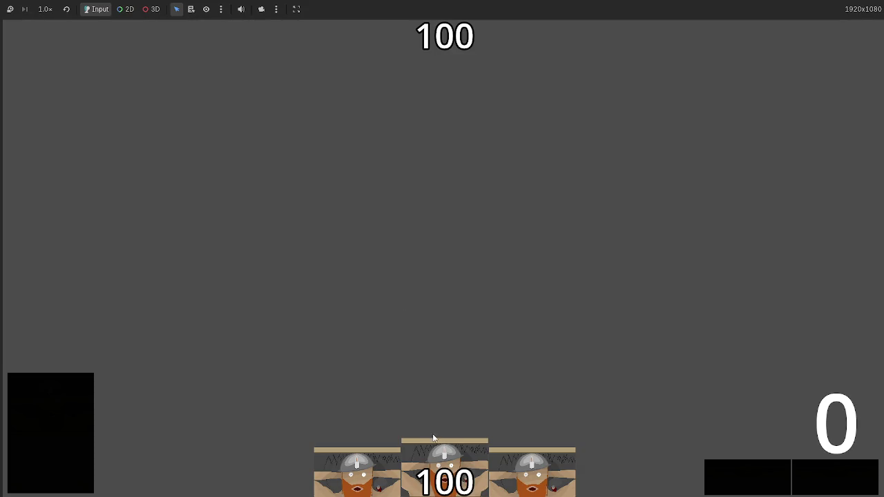
click(444, 485)
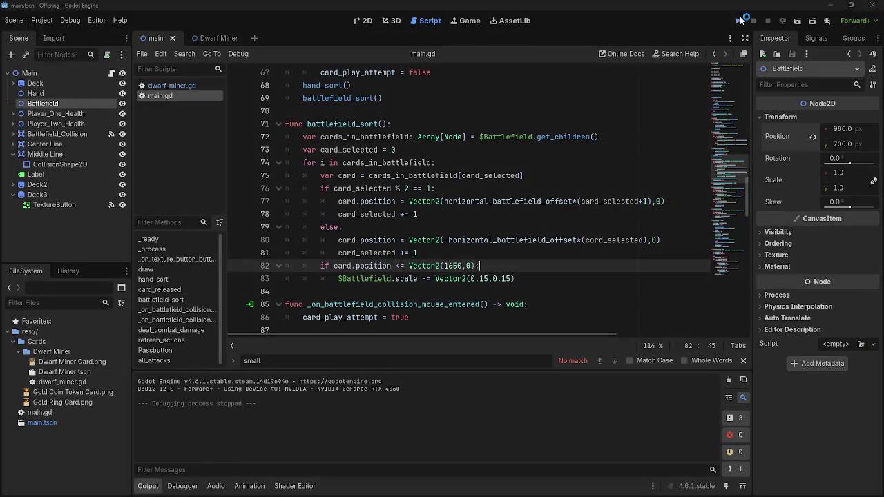
key(F5)
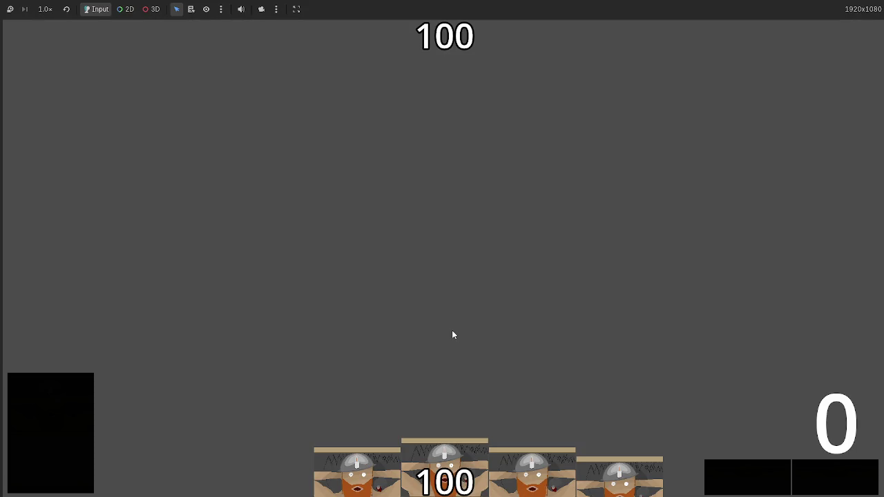
drag(445, 456, 436, 369)
drag(426, 444, 422, 302)
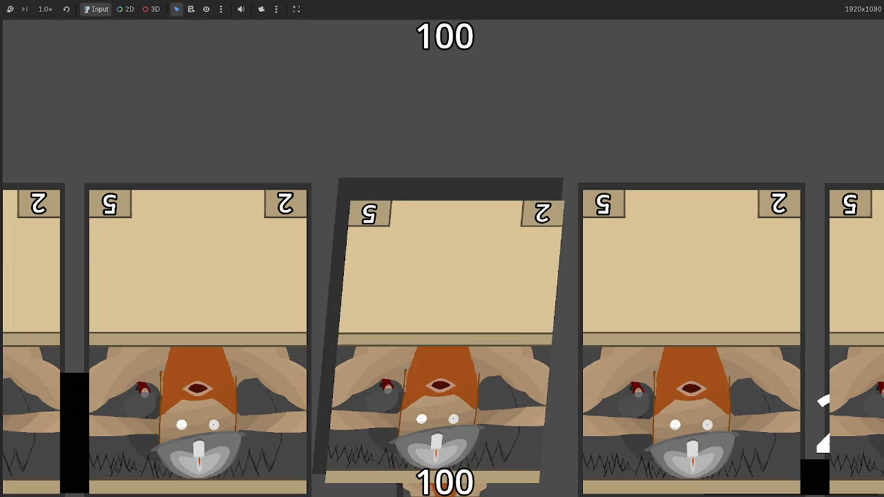
mouse_move(453, 489)
mouse_down()
mouse_move(460, 138)
mouse_move(460, 146)
mouse_up()
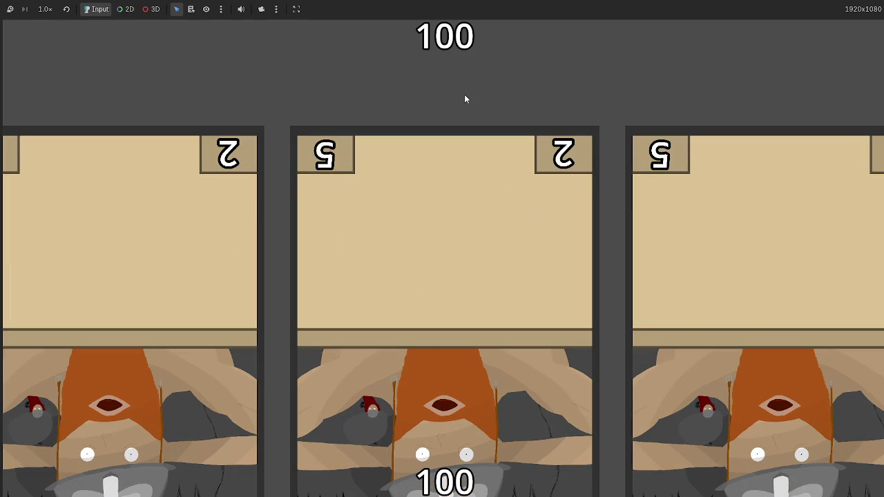
key(F8)
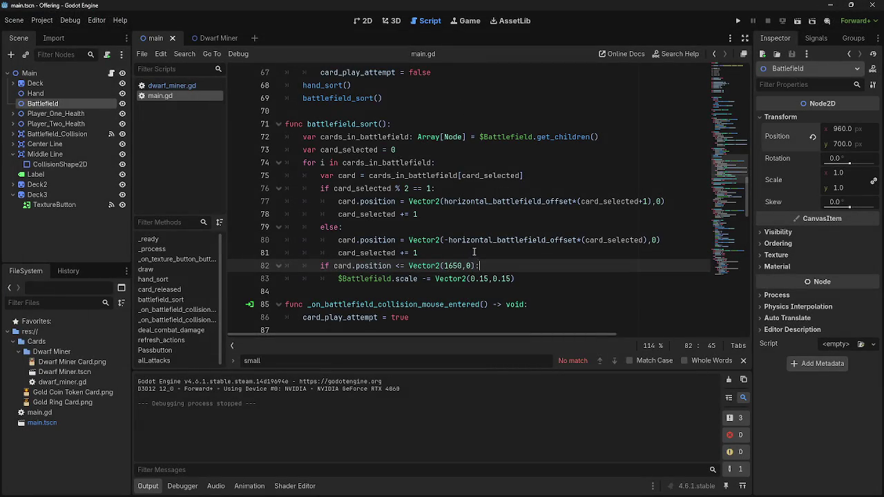
Step: Change line 82 to card.position >= Vector2(800,0) and run the game
click(397, 266)
key(Delete)
key(Delete)
text(>)
text(=)
click(382, 265)
double_click(445, 265)
text(800)
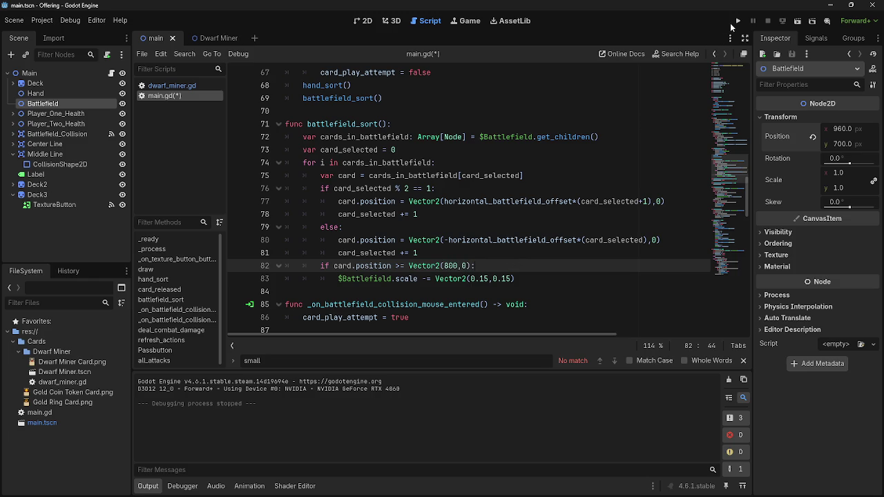
scroll(673, 90, up, 6)
click(738, 22)
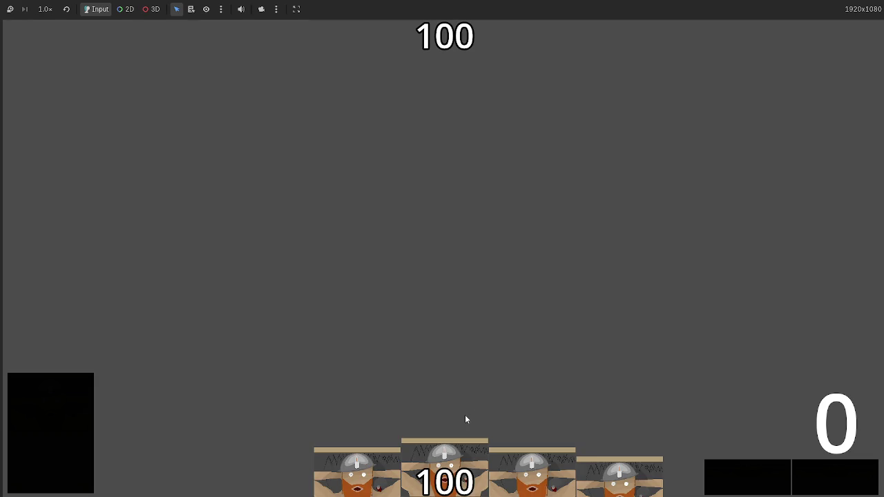
Step: Play hand cards onto the battlefield row, drawing more, to watch the row shrink
mouse_move(437, 407)
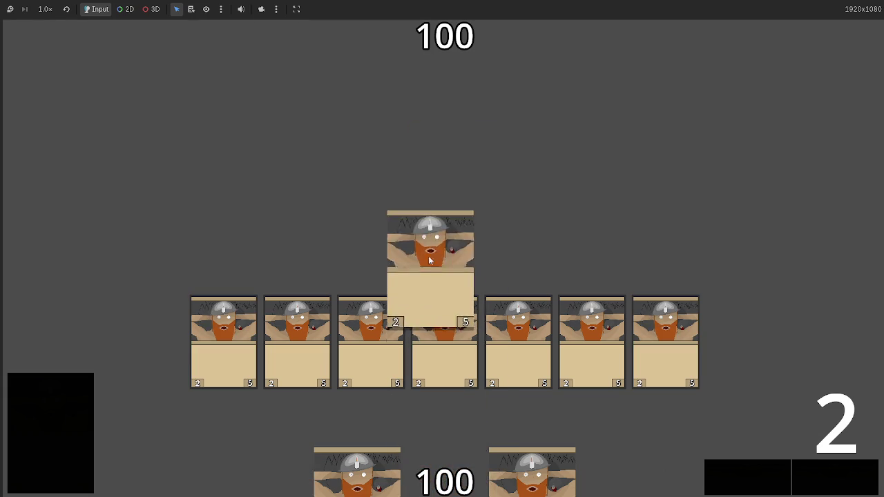
drag(431, 250, 430, 250)
drag(428, 450, 444, 214)
drag(439, 470, 456, 217)
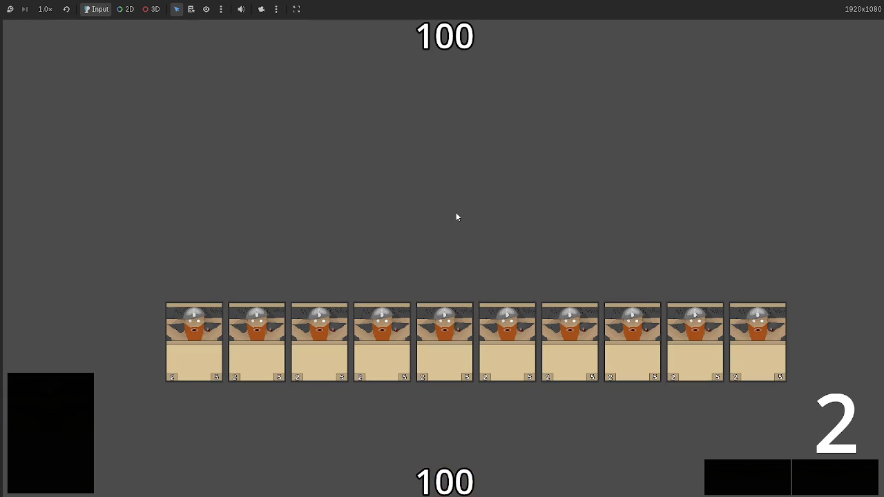
mouse_move(442, 470)
mouse_down()
mouse_move(434, 203)
mouse_move(433, 212)
mouse_up()
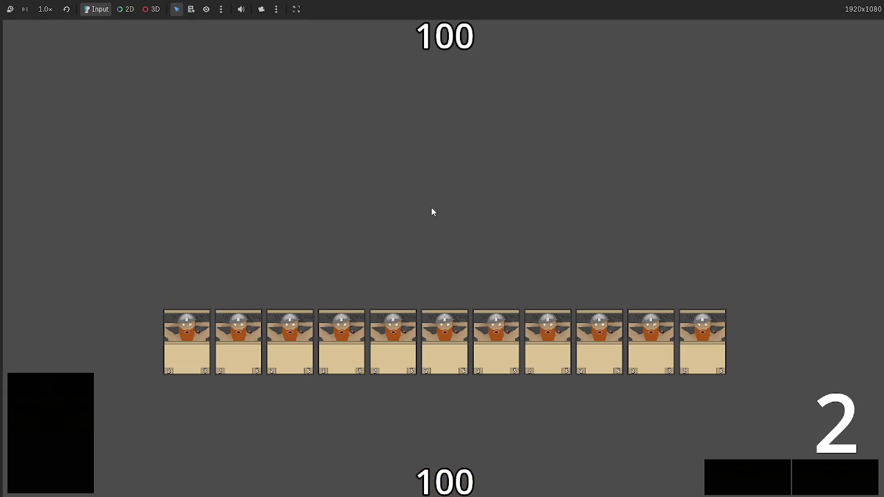
click(69, 420)
drag(430, 440, 435, 250)
mouse_move(444, 469)
mouse_down()
mouse_move(435, 214)
mouse_move(441, 272)
mouse_move(442, 132)
mouse_up()
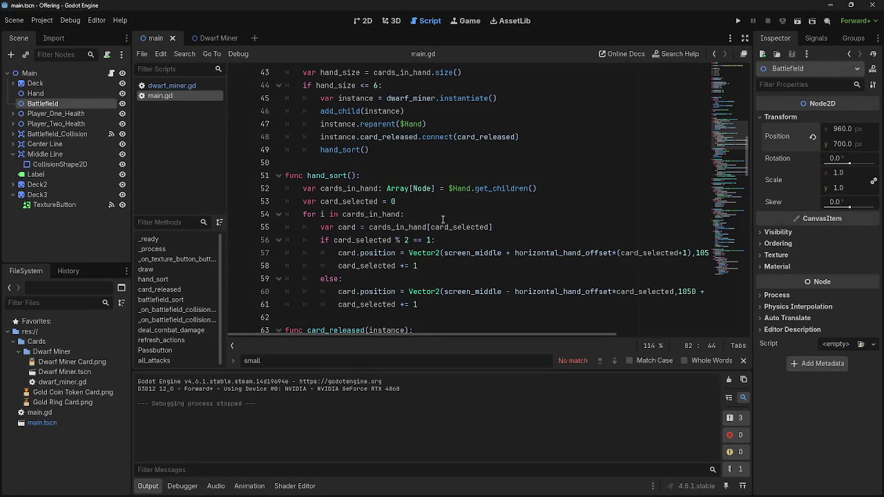
Step: Review the battlefield_sort function in main.gd
scroll(443, 221, up, 2)
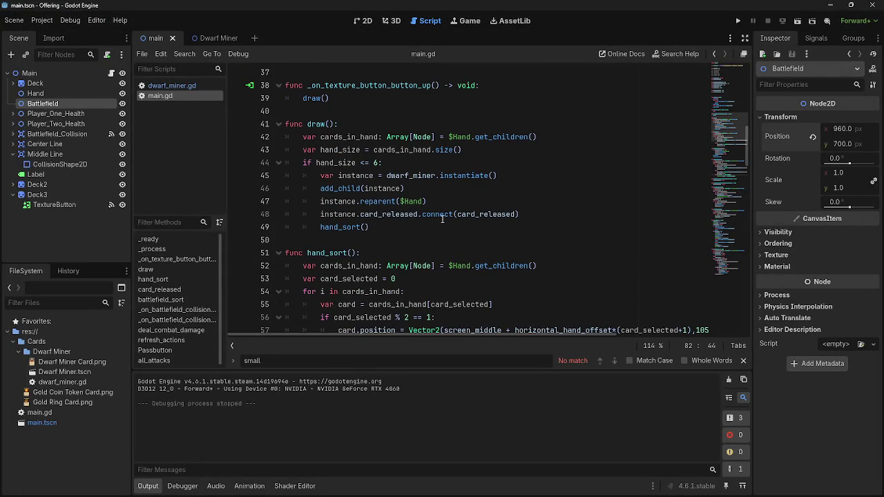
scroll(442, 219, down, 5)
scroll(442, 219, down, 1)
scroll(442, 219, up, 7)
scroll(442, 219, up, 4)
scroll(442, 219, down, 14)
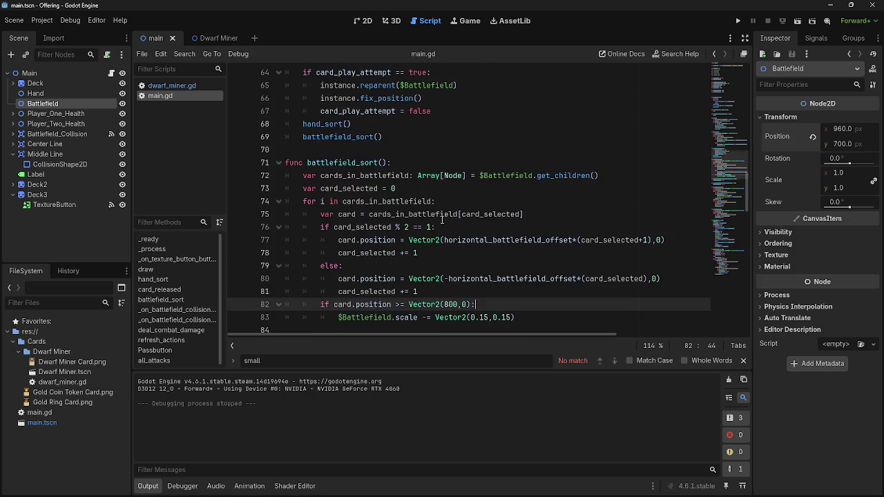
scroll(442, 219, down, 2)
Step: Select part of line 83, then open the Dwarf Miner card scene in the 2D view
click(515, 240)
mouse_move(514, 239)
mouse_down()
mouse_move(471, 242)
mouse_move(489, 243)
mouse_up()
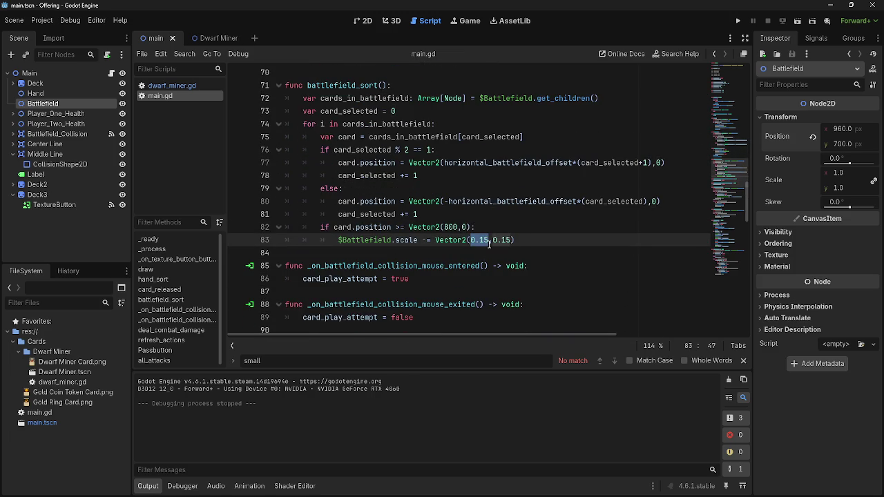
click(366, 21)
click(208, 39)
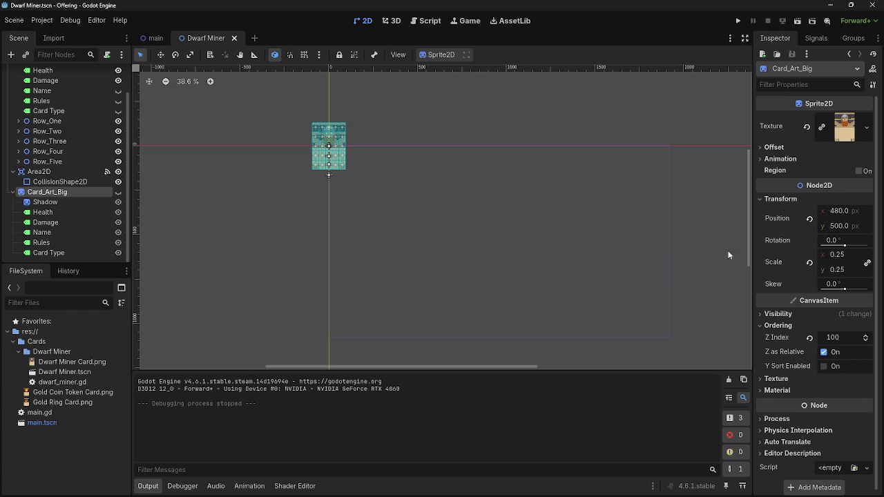
Step: Make Card_Art_Big visible, try a 0.105 scale, then undo back to 0.25
click(118, 192)
click(837, 254)
text(0.105)
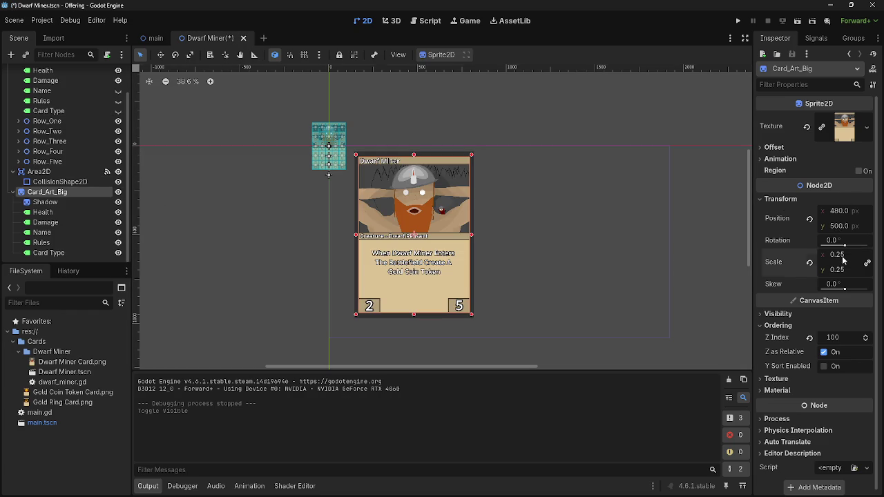
key(Return)
drag(837, 254, 788, 254)
key(ctrl+z)
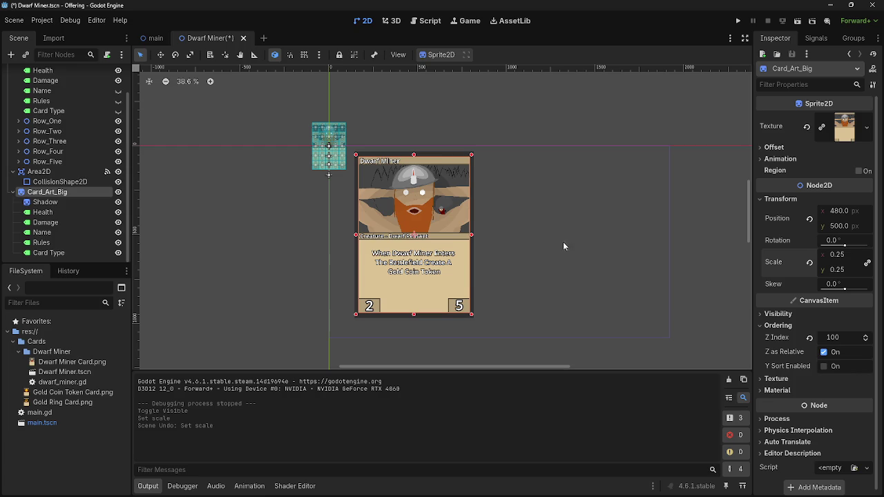
Step: Return to the main scene's main.gd script at line 83's scale value
scroll(70, 137, up, 2)
click(156, 38)
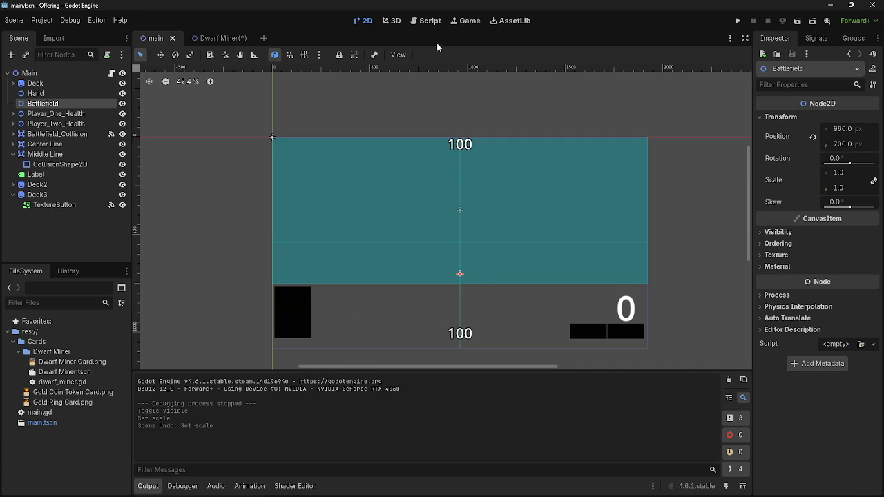
click(426, 21)
scroll(482, 244, down, 1)
scroll(482, 244, up, 2)
click(481, 242)
Step: Add % signs before the 0.15 values in line 83's Vector2
double_click(483, 242)
click(482, 243)
drag(488, 241, 472, 243)
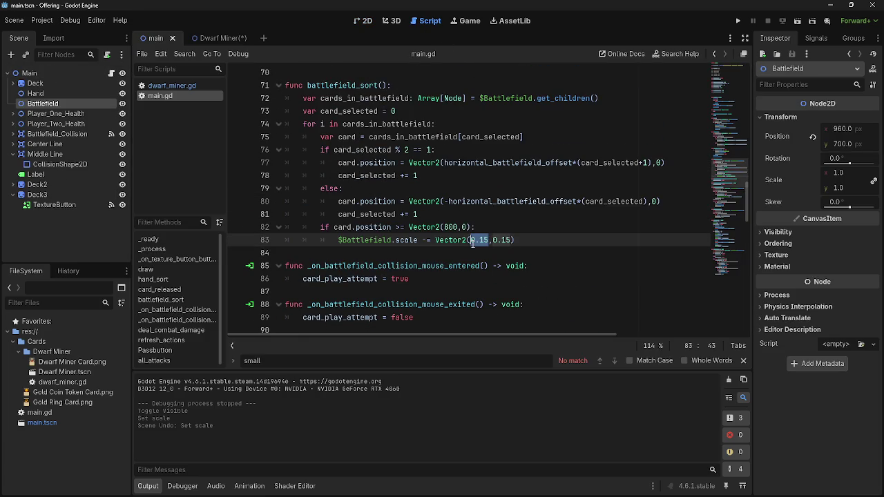
click(472, 243)
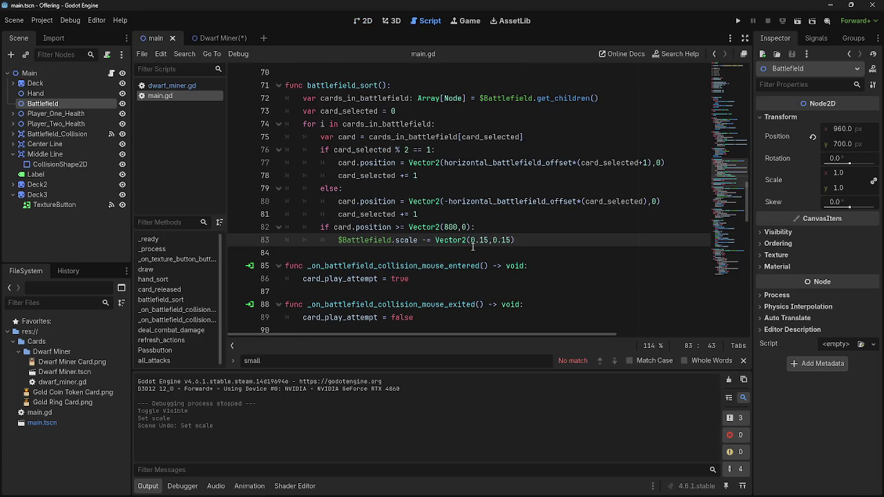
text(%)
click(499, 241)
text(%)
Step: Replace the scale values so line 83 reads Vector2(%40,%40)
click(513, 241)
drag(520, 242, 502, 243)
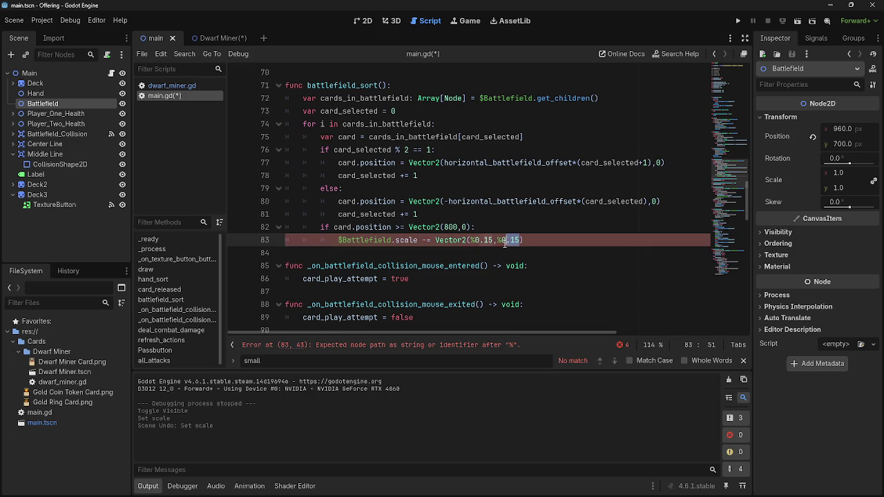
text(()
drag(491, 240, 474, 240)
text(40)
click(527, 240)
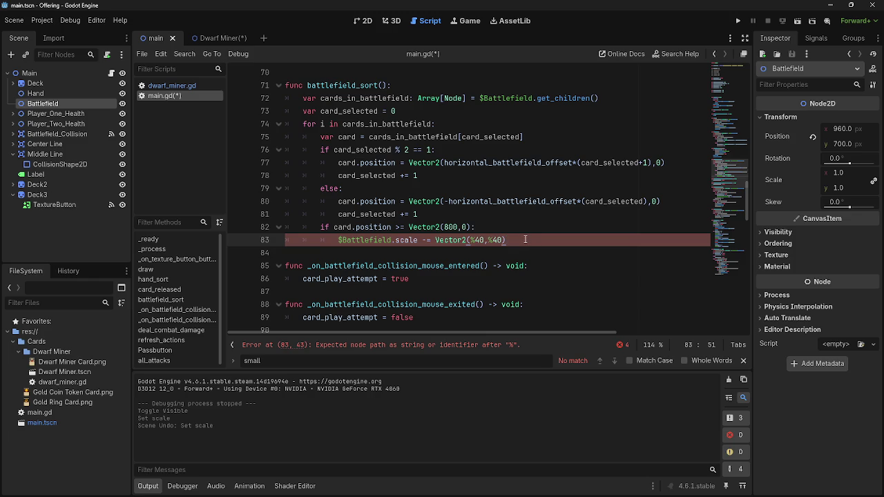
key(alt+Tab)
key(alt+Tab)
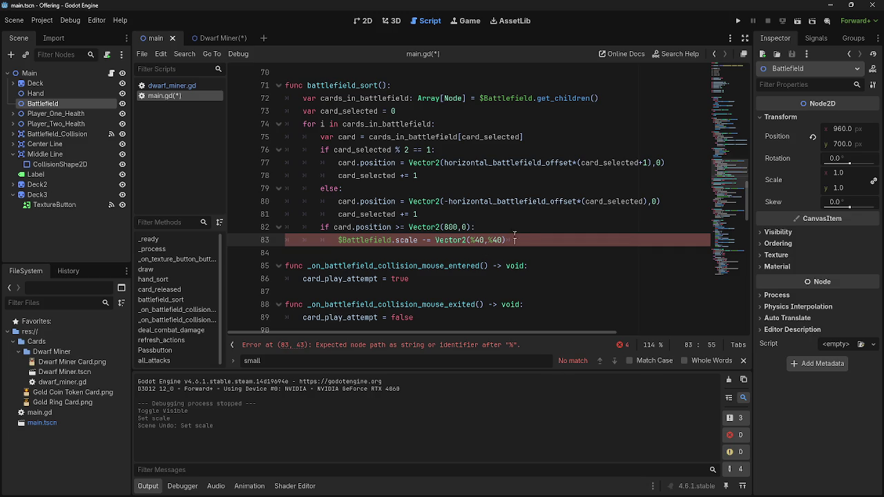
Step: Replace the invalid scale arguments on line 83 with 0.15,0.15 and save main.gd
drag(520, 240, 473, 240)
text(0.15,0.15))
key(ctrl+s)
click(472, 242)
drag(489, 240, 473, 240)
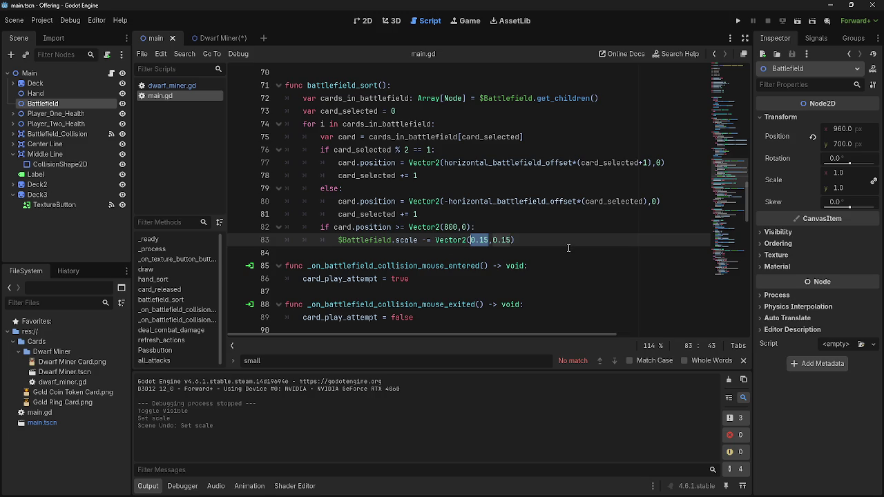
click(473, 240)
Step: Change both Vector2 scale arguments on line 83 to 1*0.8 and run the game
drag(489, 240, 475, 240)
text(1)
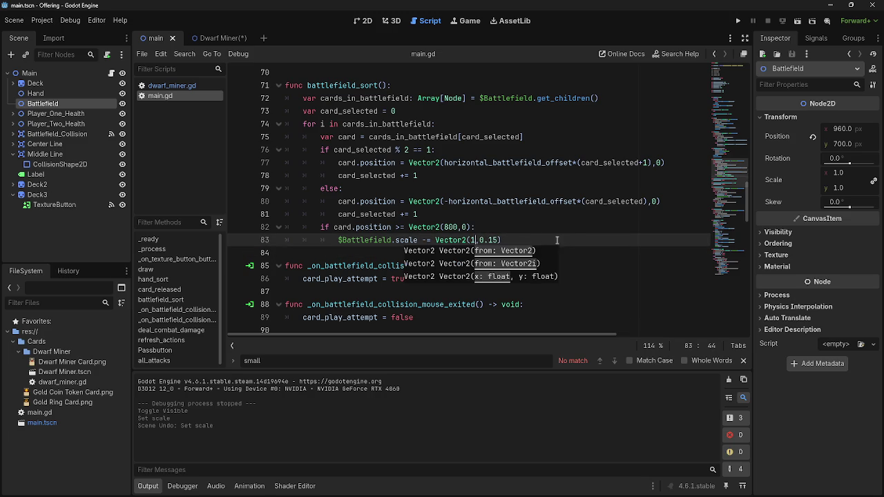
key(Right)
key(Delete)
key(Delete)
key(Delete)
text(1)
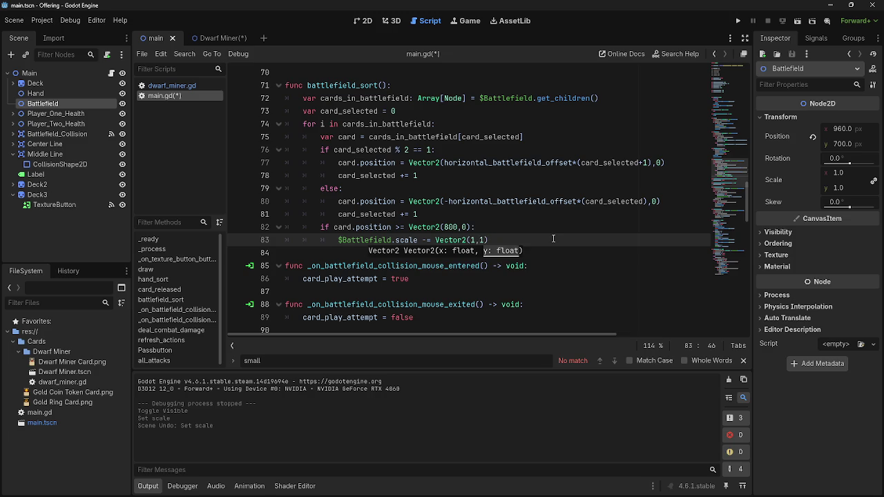
text(%)
key(BackSpace)
text(*)
click(475, 240)
text(*0.8)
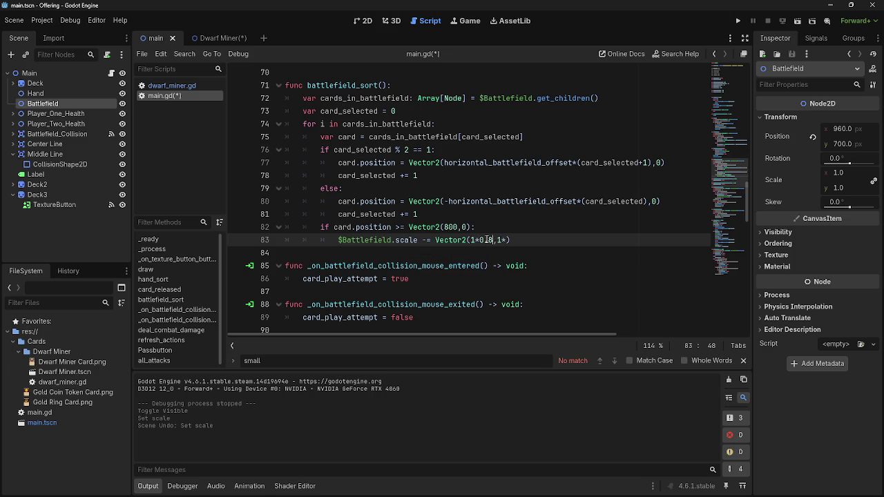
click(505, 240)
text(0.8))
click(738, 21)
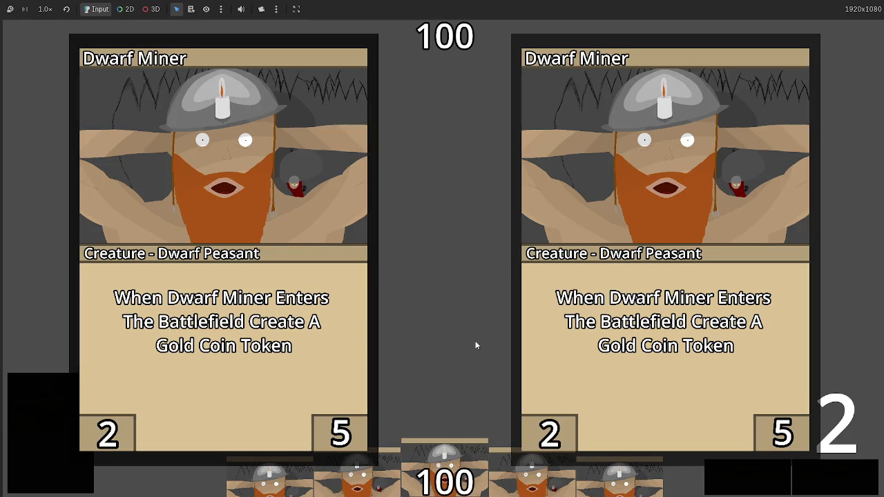
Step: Stop the game, hide Card_Art_Big in the Dwarf Miner scene, and run again
key(F8)
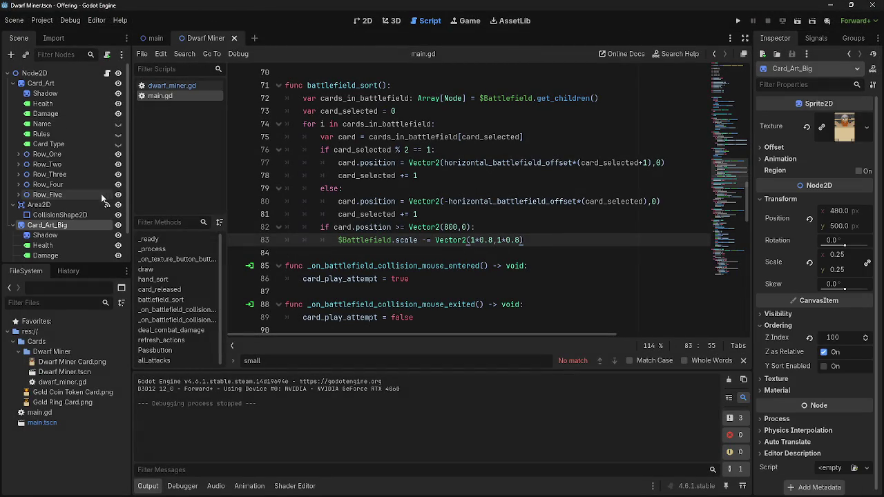
click(118, 225)
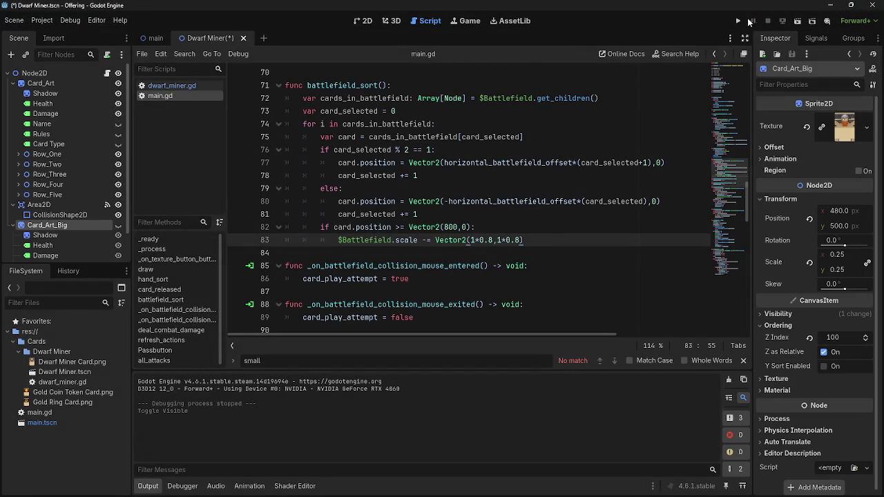
click(736, 21)
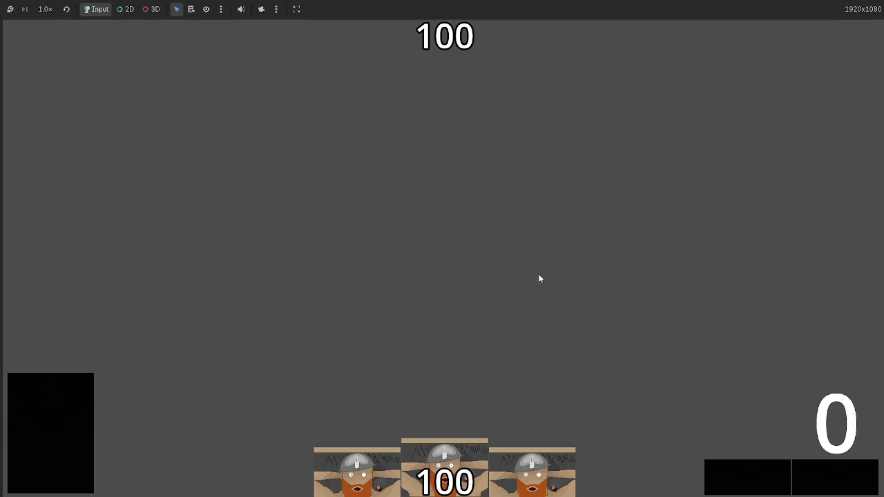
Step: Play several dwarf cards onto the battlefield, then stop the test run
drag(445, 460, 442, 236)
drag(440, 147, 348, 179)
mouse_move(445, 470)
mouse_down()
mouse_move(438, 221)
mouse_move(454, 437)
mouse_move(431, 228)
mouse_move(416, 246)
mouse_up()
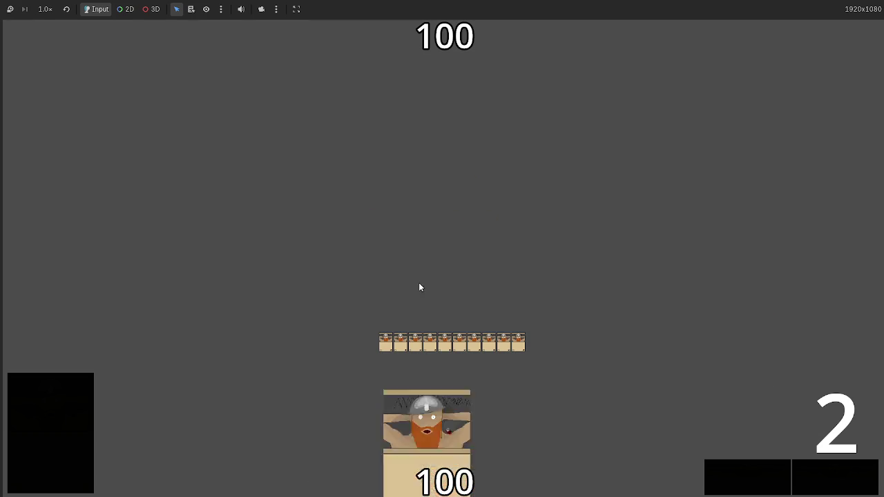
drag(426, 489, 408, 222)
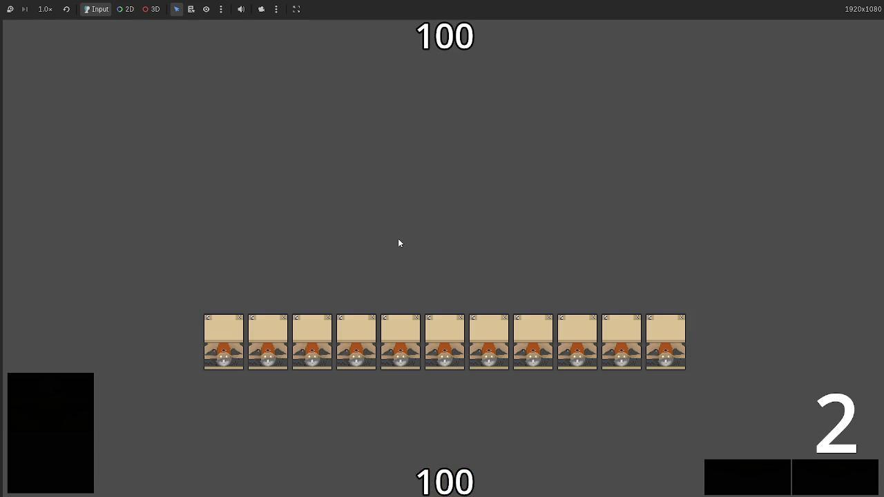
key(F8)
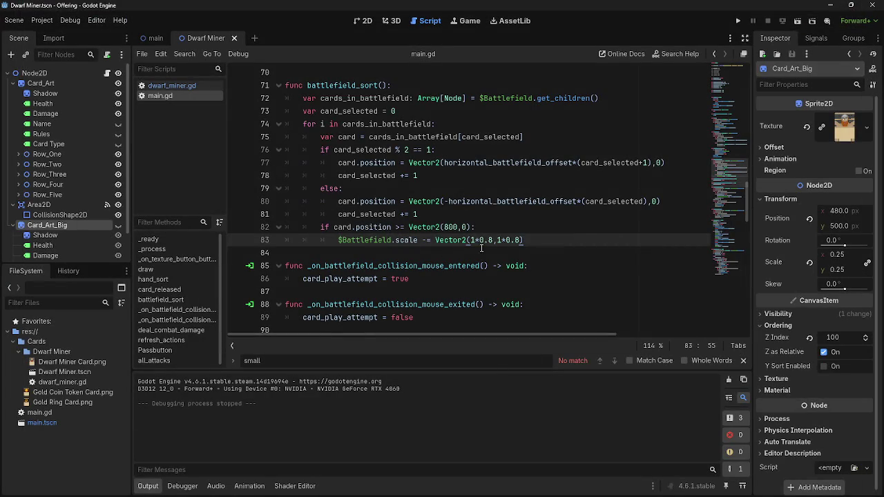
Step: Reopen the main scene from the 2D view, then select the 8 in 1*0.8 in main.gd
drag(493, 240, 485, 241)
click(484, 241)
key(shift+Left)
click(363, 21)
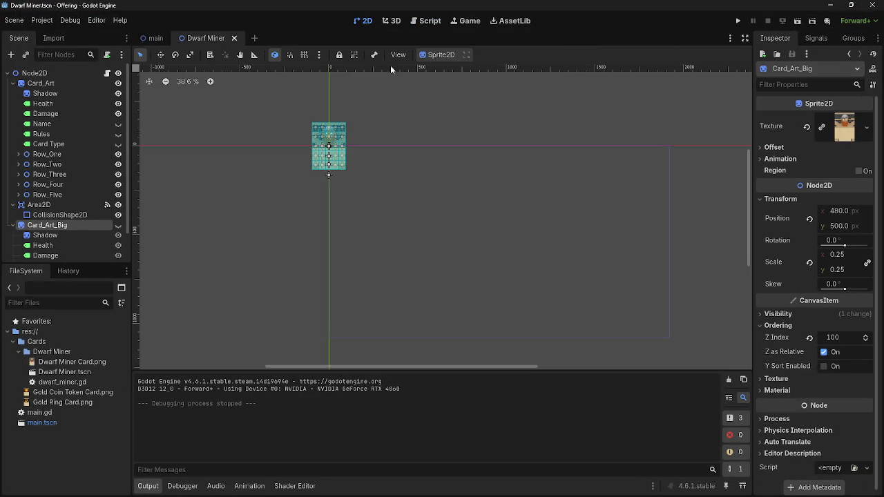
click(157, 38)
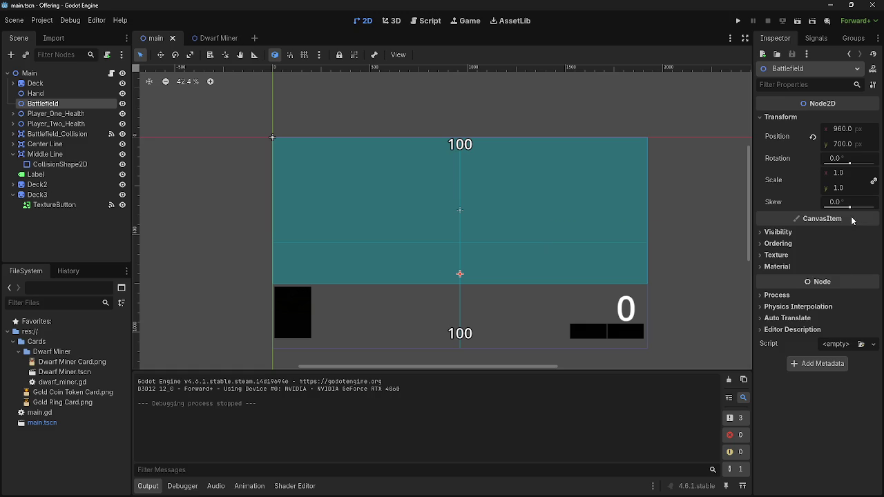
click(429, 28)
click(488, 240)
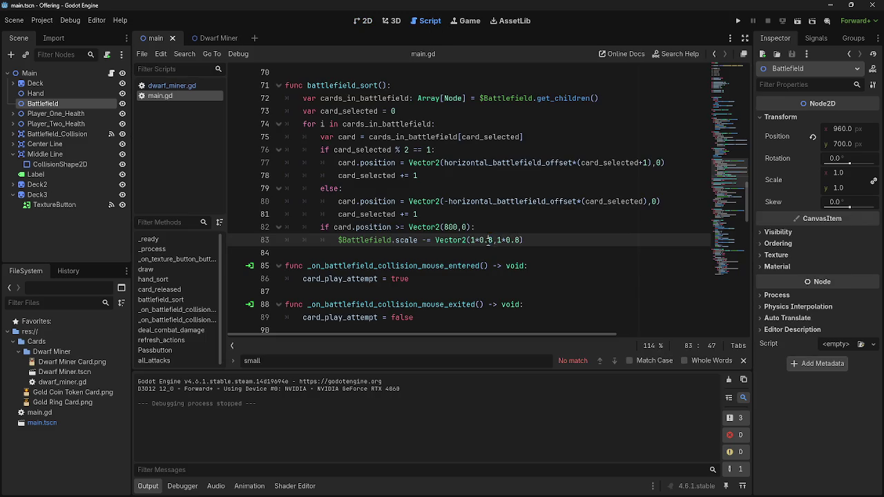
double_click(489, 240)
Step: Add a new print() call as the first line of _process
scroll(497, 211, up, 20)
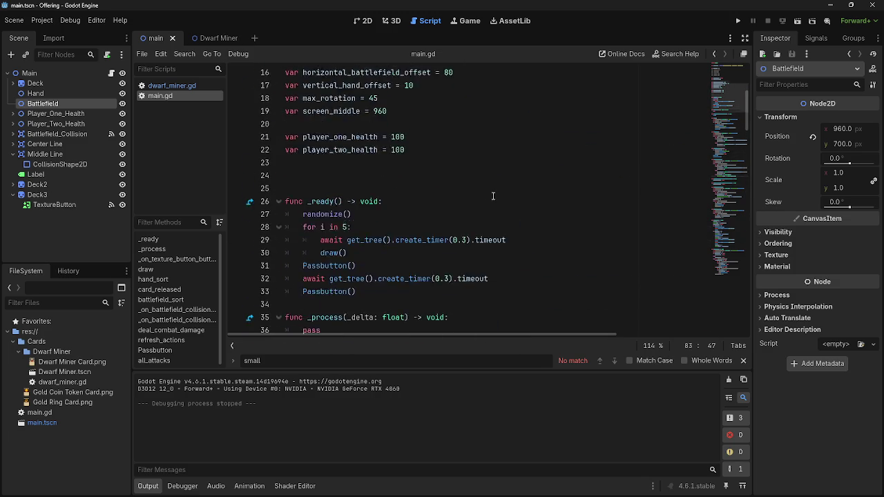
scroll(475, 201, down, 5)
click(446, 165)
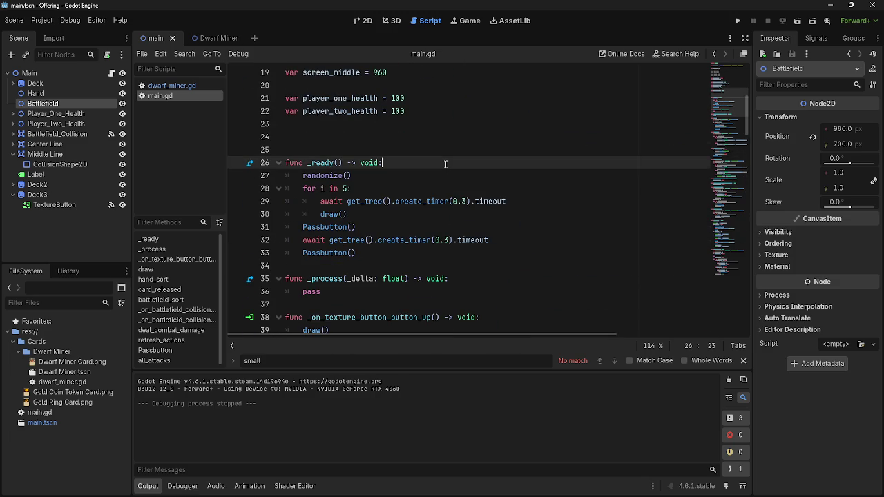
scroll(452, 178, down, 3)
click(515, 166)
key(Return)
text(print)
key(Escape)
Step: Make the call print($Battlefield.scale) by dragging in the Battlefield node, then run the game
text((randomize)
key(BackSpace)
key(BackSpace)
key(BackSpace)
key(BackSpace)
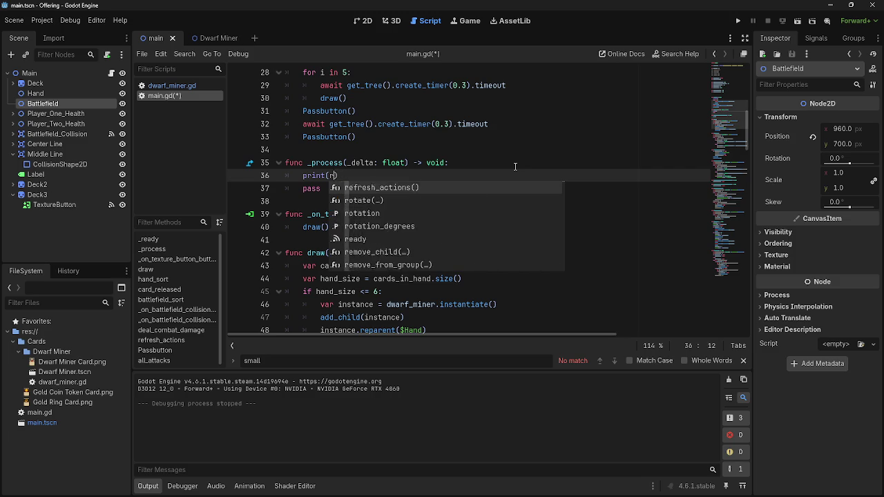
drag(53, 105, 330, 176)
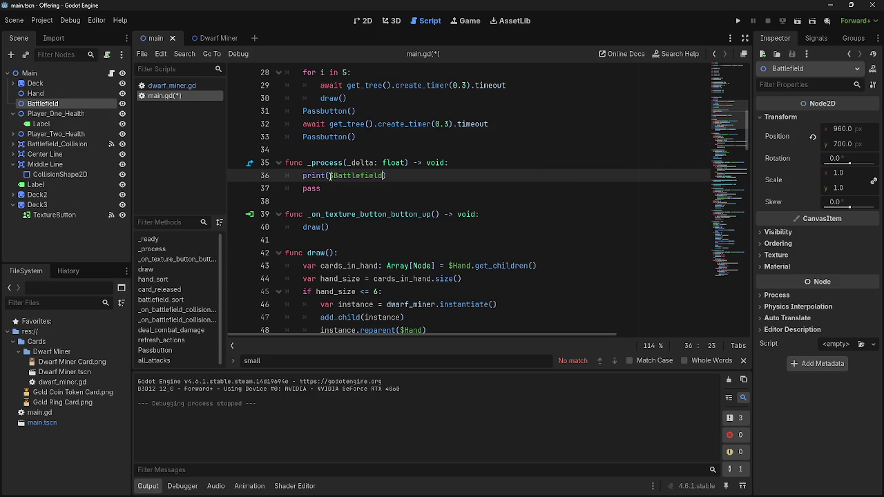
text(.scale)
click(738, 21)
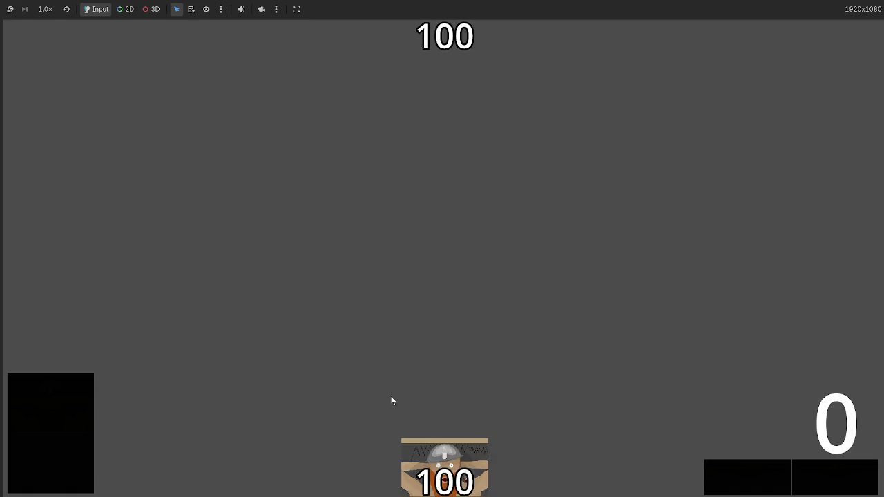
Step: Play dwarf cards and check the Output panel showing the Battlefield scale at (0.2, 0.2)
drag(424, 454, 421, 330)
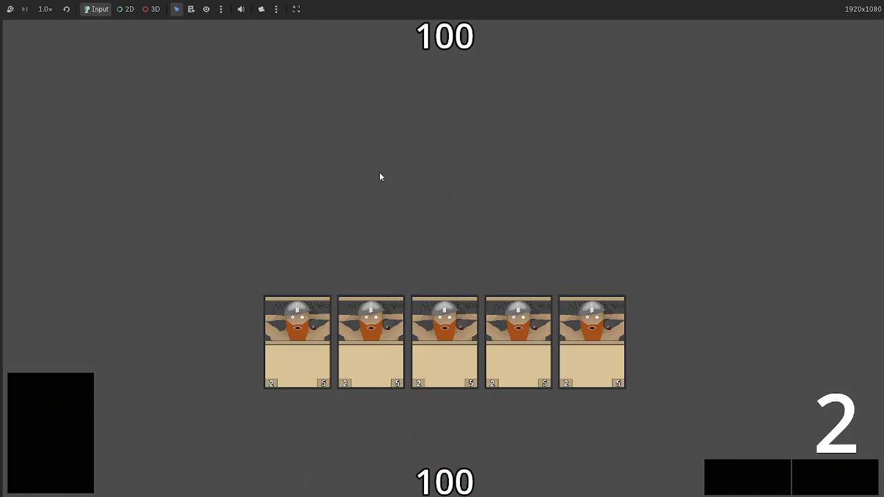
key(ctrl+F3)
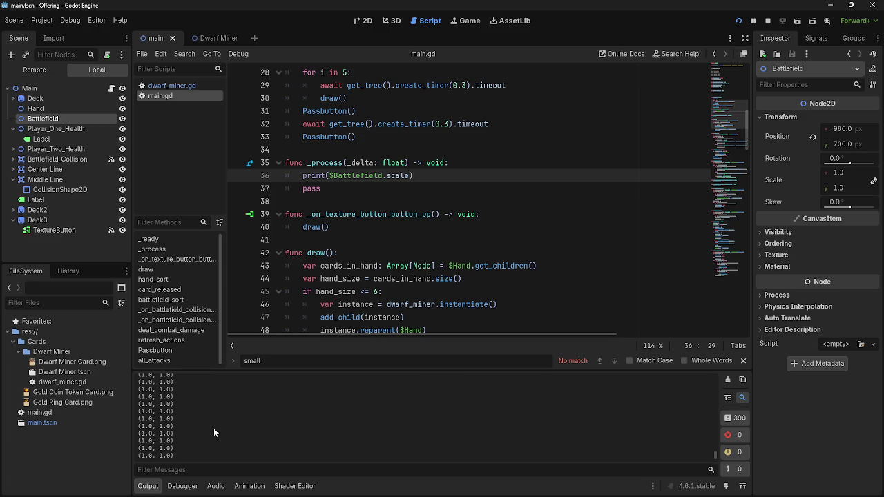
key(ctrl+F4)
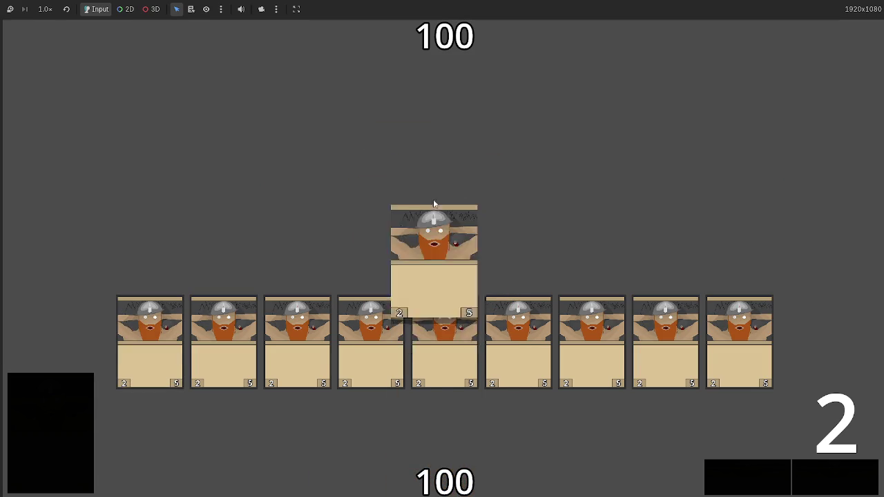
key(ctrl+F3)
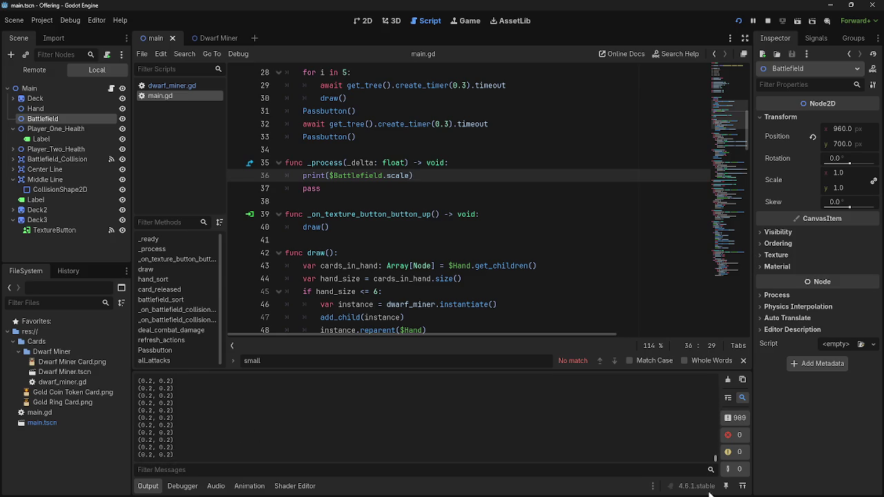
scroll(321, 284, down, 17)
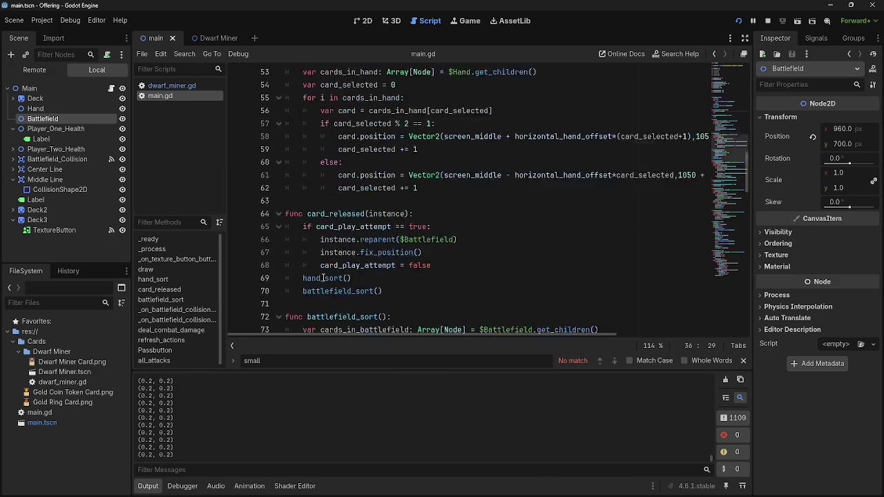
scroll(329, 275, up, 2)
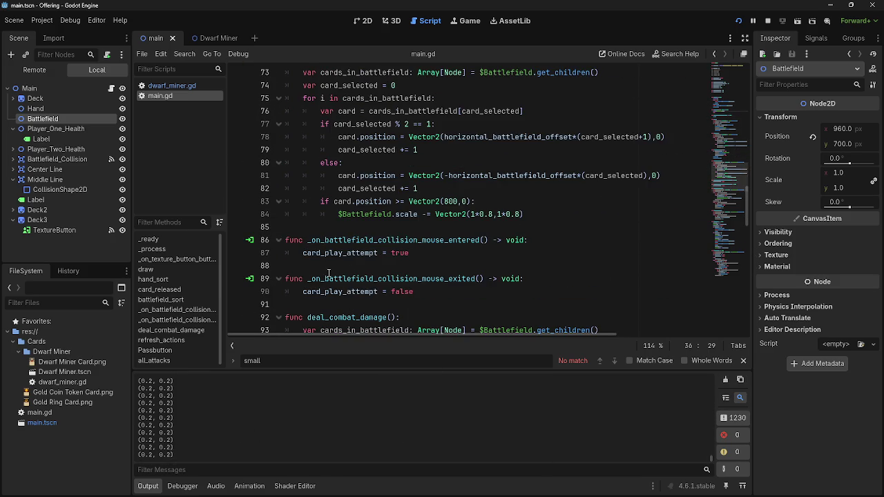
Step: Change the line-84 scale step to Vector2(1*0.1,1*0.1) and run the game
click(490, 214)
text(1)
click(519, 215)
key(BackSpace)
text(1)
key(Right)
click(769, 19)
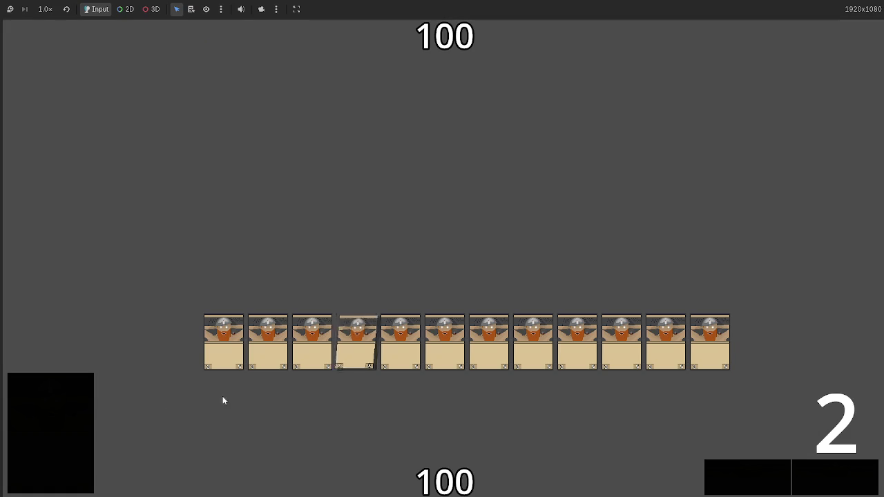
Step: Play a dwarf card, compare the game with the output, and stop the test run
drag(445, 477, 447, 225)
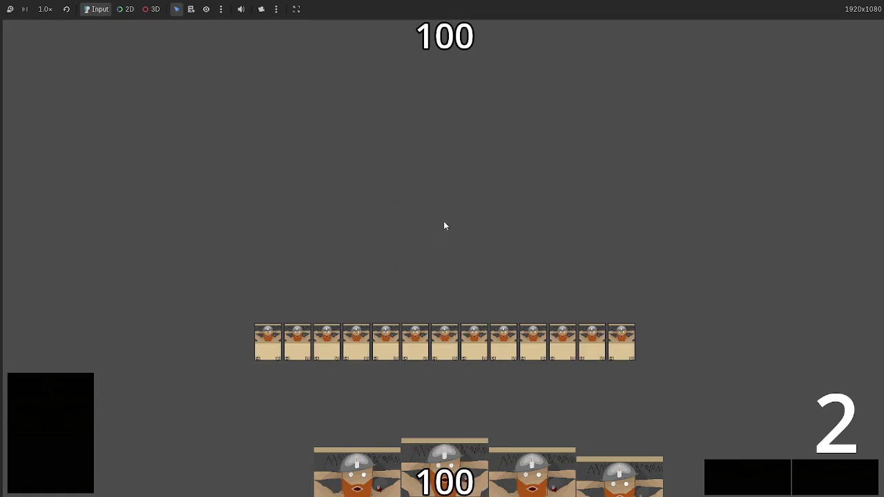
key(alt+Tab)
key(alt+Tab)
key(alt+Tab)
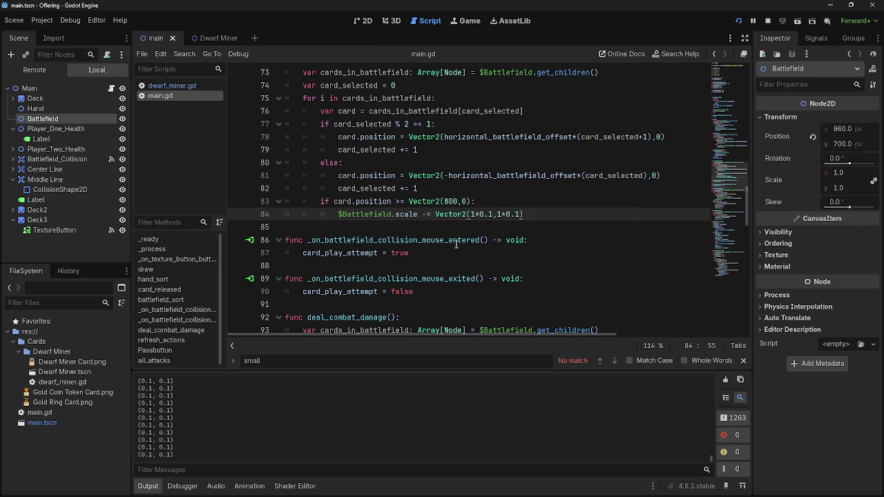
key(alt+Tab)
key(alt+Tab)
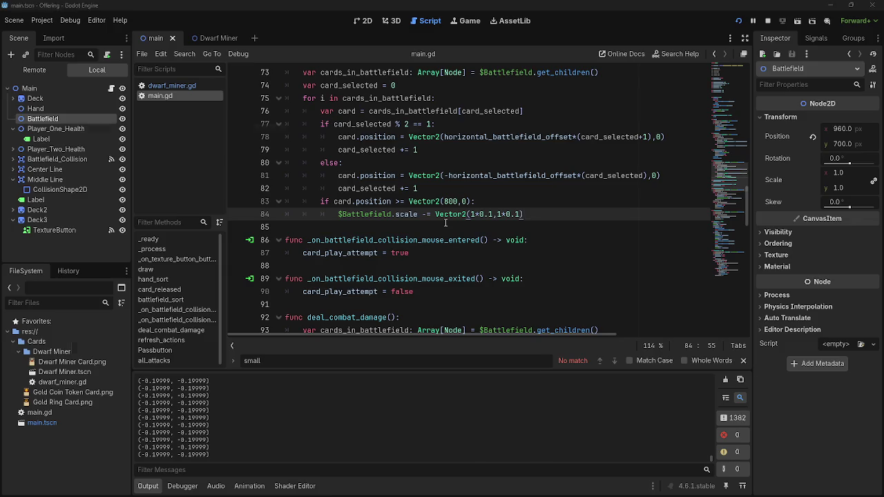
key(alt+Tab)
key(F8)
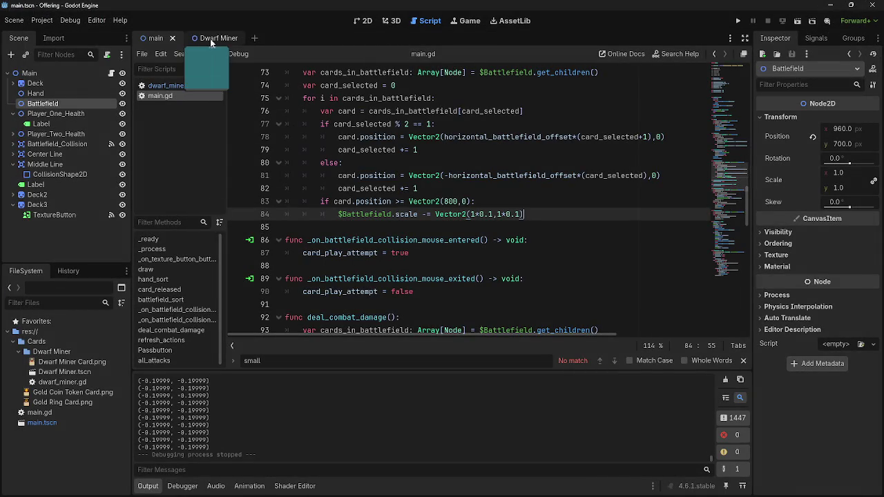
click(372, 22)
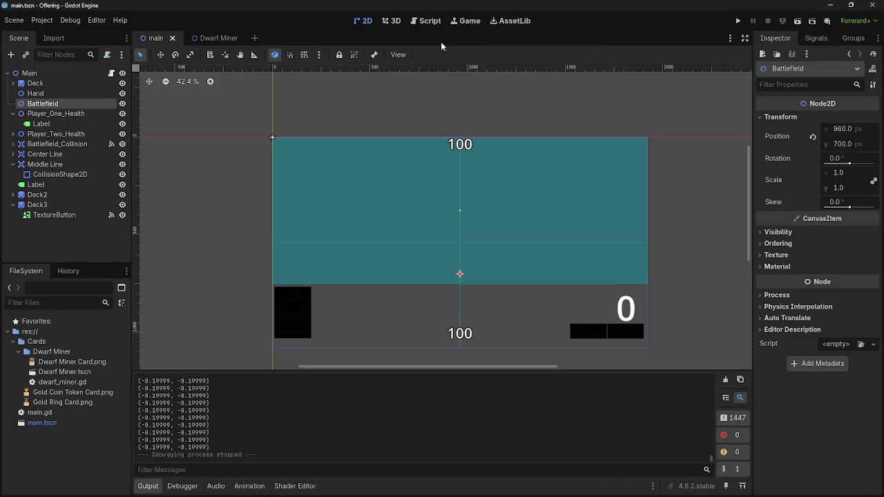
scroll(673, 254, up, 3)
scroll(545, 308, up, 3)
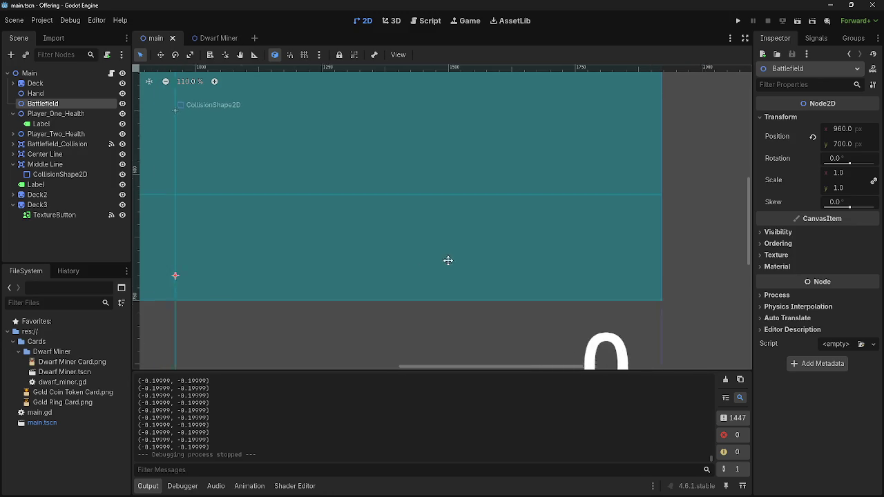
scroll(423, 268, left, 3)
scroll(465, 266, up, 2)
drag(840, 188, 797, 188)
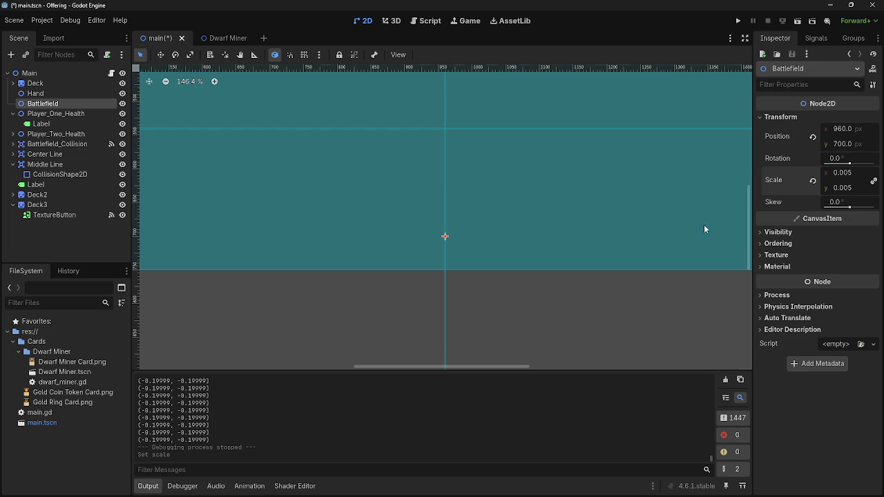
drag(842, 176, 842, 174)
click(842, 172)
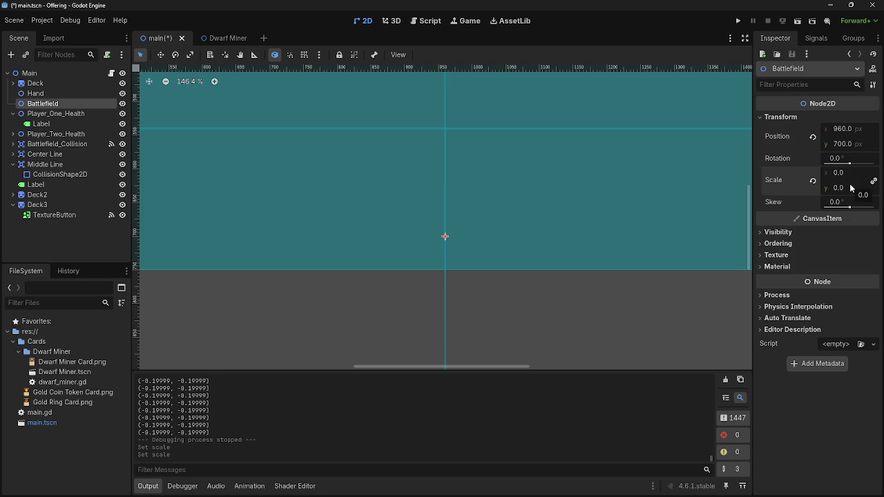
click(813, 181)
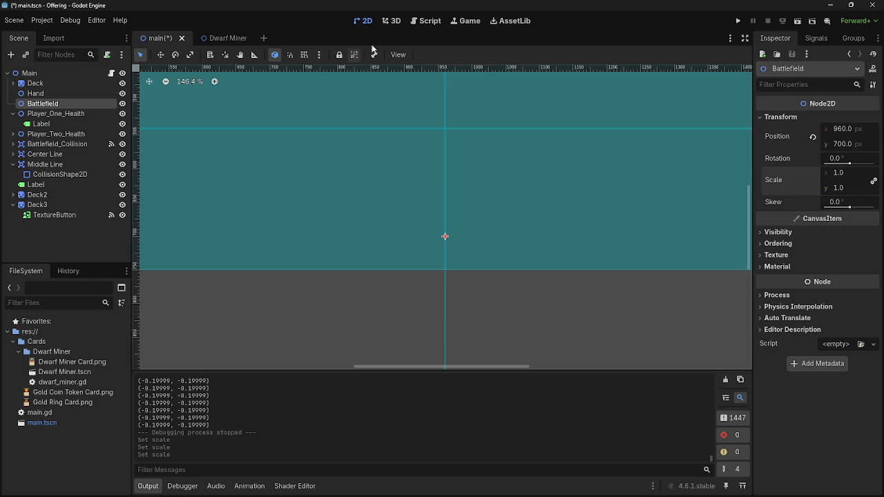
click(422, 22)
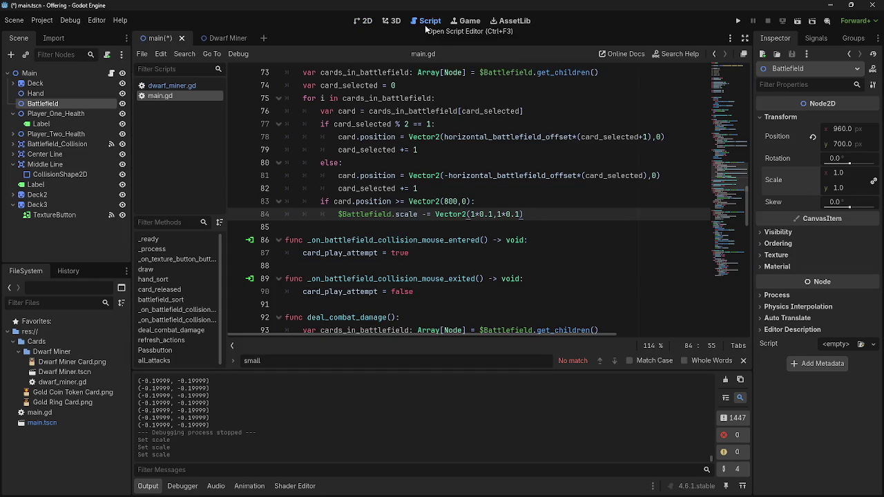
Step: Run the game, play a dwarf card onto the shrinking battlefield row, then stop it
click(738, 22)
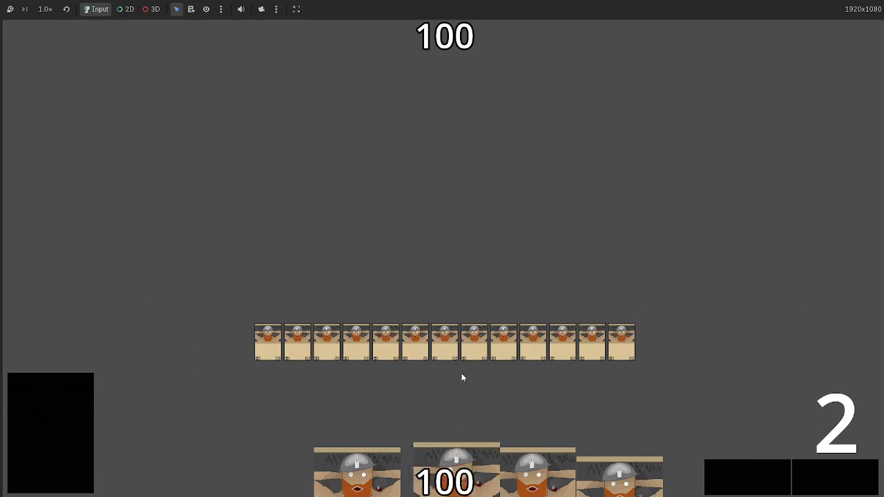
click(467, 459)
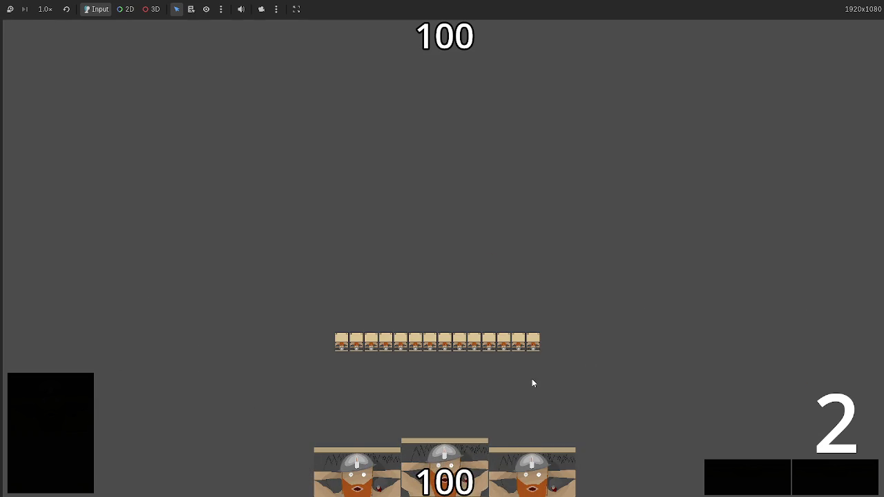
key(alt+Tab)
key(alt+Tab)
key(alt+Tab)
key(alt+Tab)
key(F8)
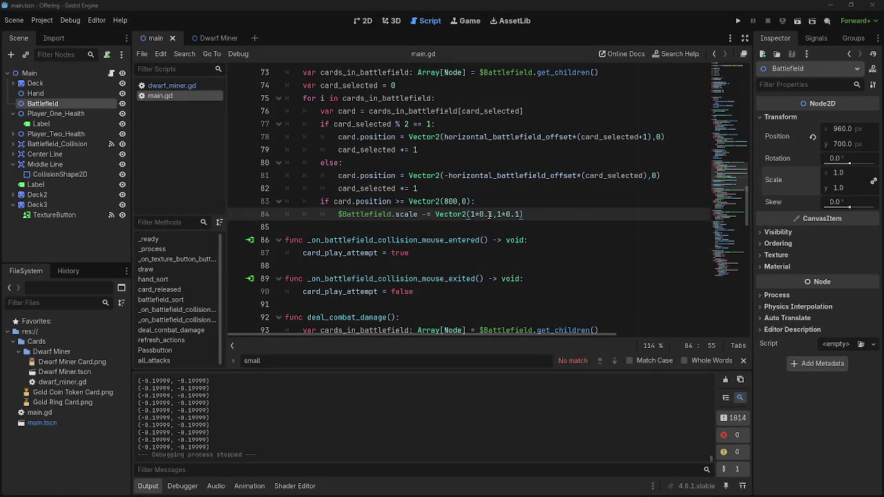
Step: Change both line-84 scale factors to 1*0.01, then delete and restore the subtraction
click(488, 214)
text(0)
click(517, 214)
text(0)
click(535, 217)
mouse_move(536, 218)
mouse_down()
mouse_move(387, 216)
mouse_move(421, 218)
mouse_up()
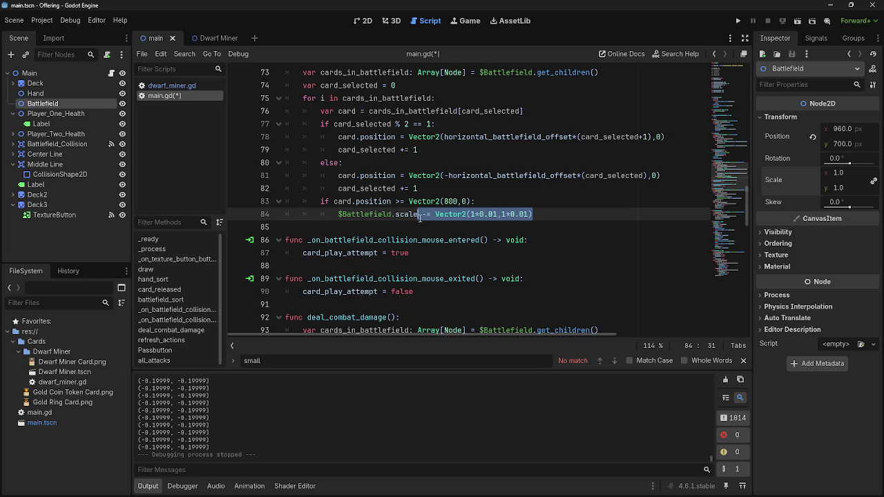
key(BackSpace)
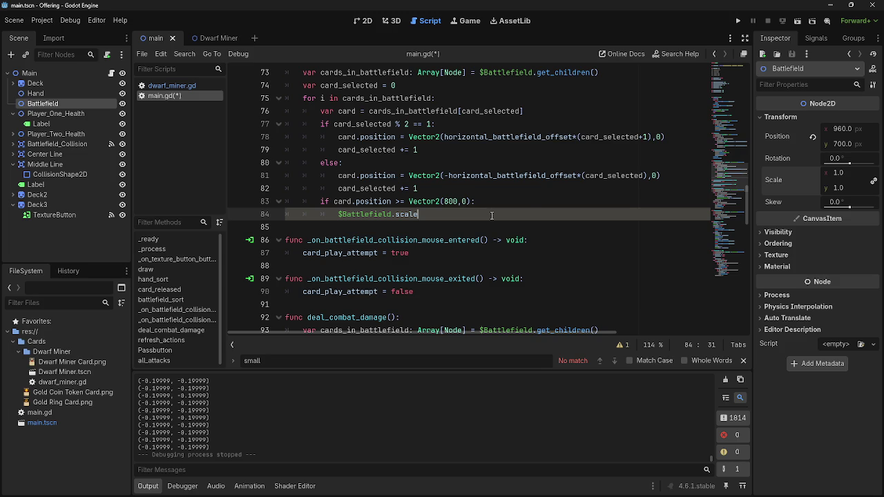
key(ctrl+z)
Step: Replace each *0.01 factor in the line-84 Vector2 with /2
drag(497, 215, 476, 218)
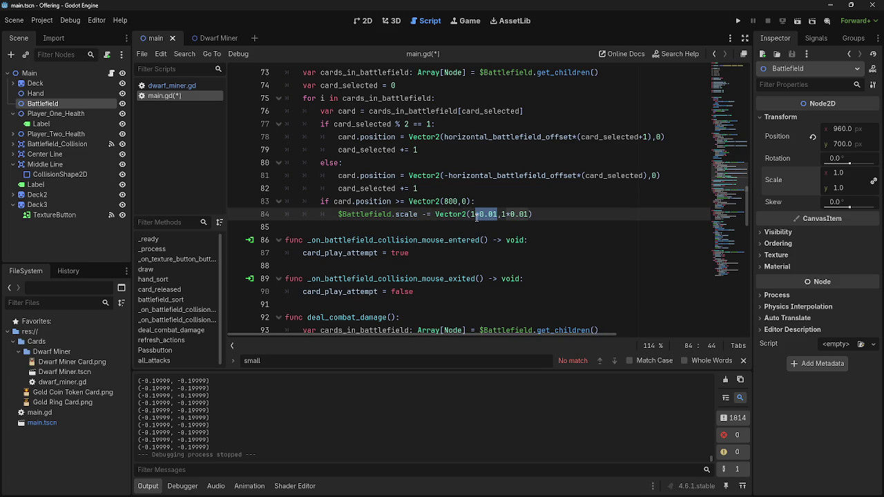
text(/2)
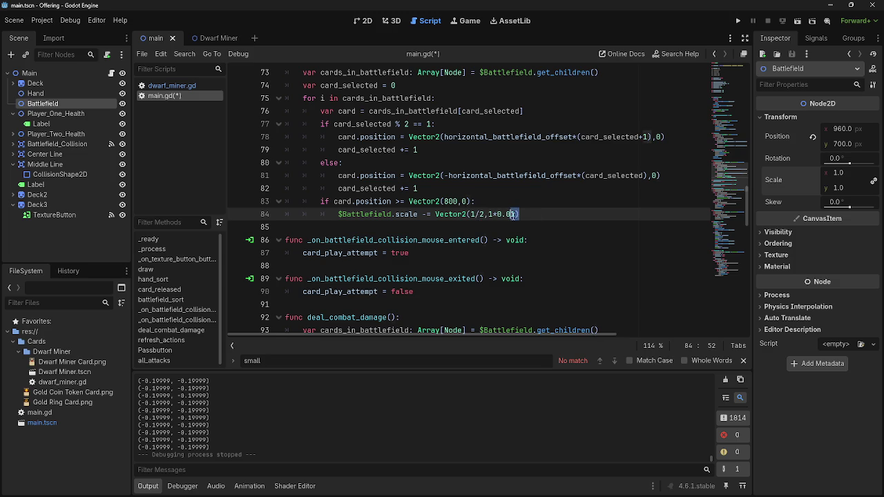
click(512, 217)
drag(517, 214, 495, 217)
text(/2)
click(517, 215)
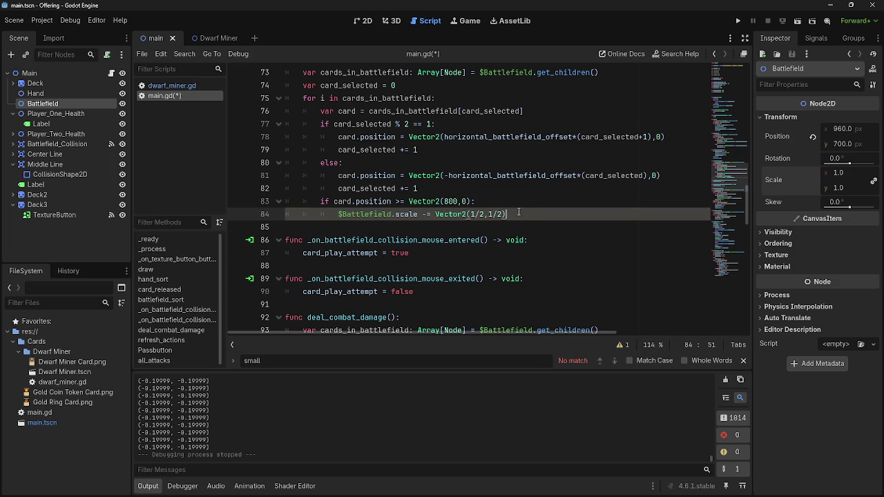
Step: Insert -1 after the 1 in both Vector2 components on line 84
click(480, 216)
click(475, 215)
click(642, 201)
click(548, 217)
click(475, 215)
text(-1)
click(502, 214)
text(-1)
click(560, 217)
Step: Replace both components so line 84 subtracts Vector2(1,1) from the Battlefield scale
drag(545, 214, 436, 214)
click(435, 214)
drag(521, 214, 472, 215)
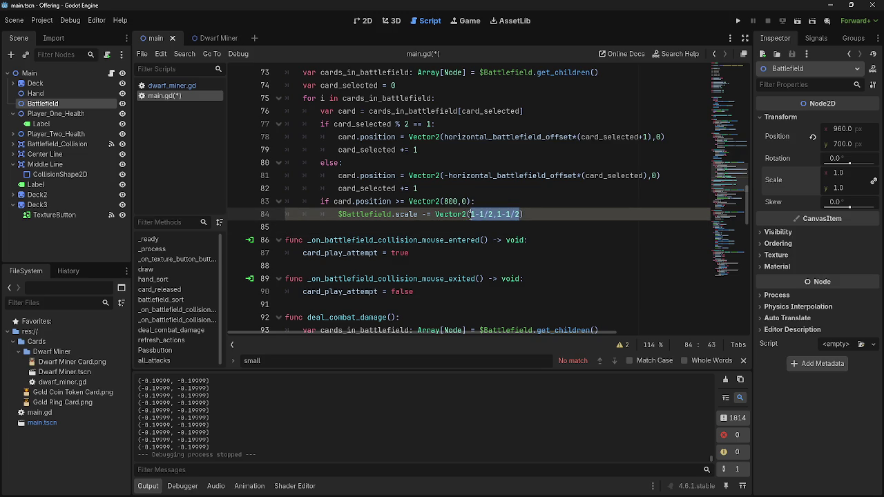
key(BackSpace)
text(1,1))
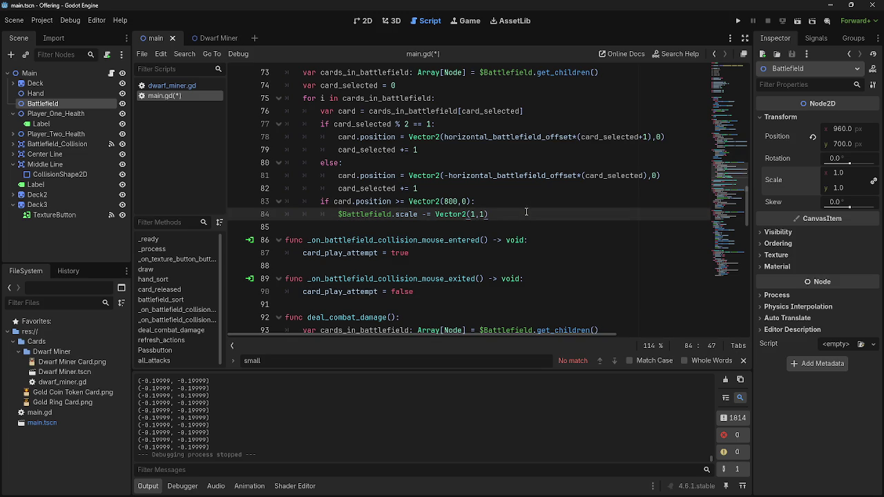
key(Up)
key(Down)
click(425, 214)
scroll(483, 276, up, 20)
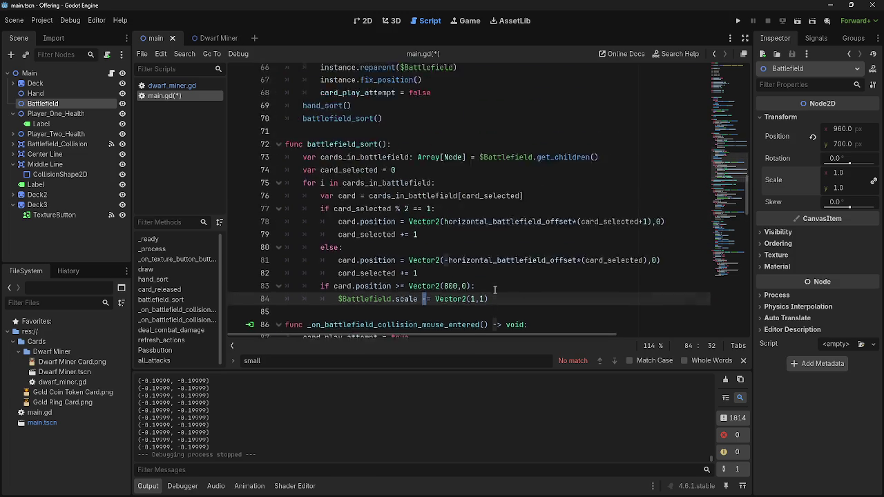
scroll(494, 290, up, 2)
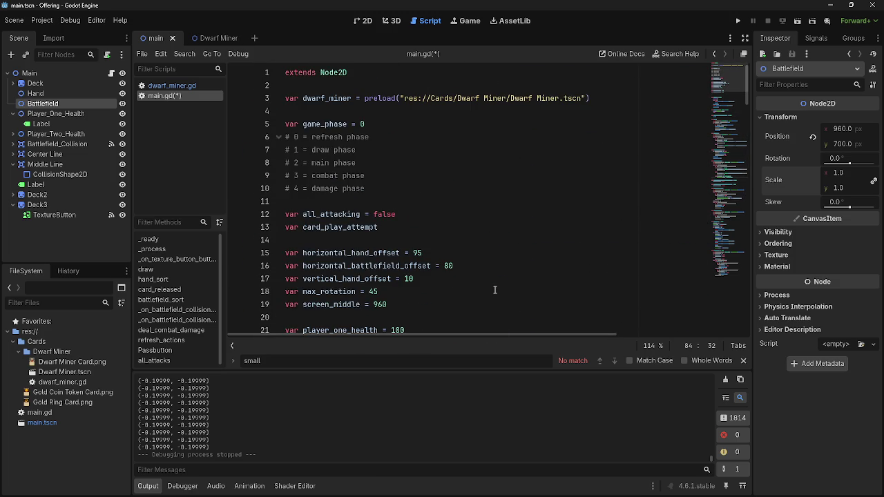
scroll(495, 290, down, 1)
click(462, 253)
click(461, 242)
key(Return)
text(battle)
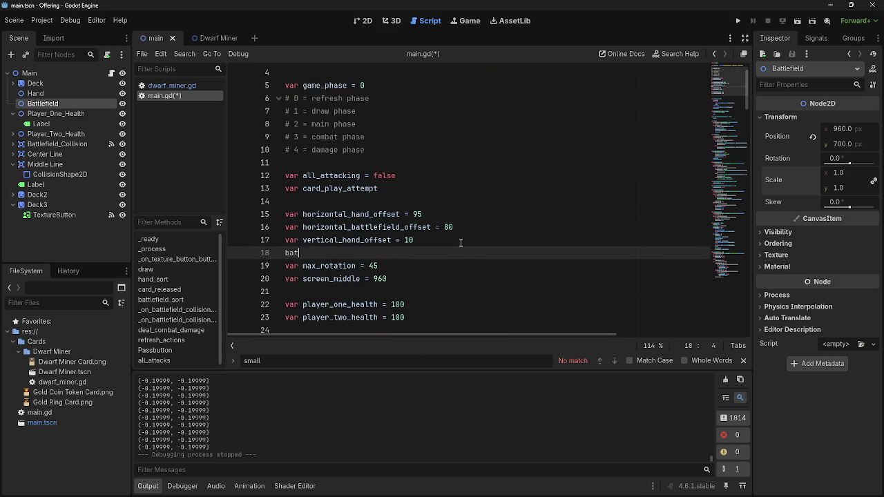
key(BackSpace)
key(BackSpace)
key(BackSpace)
key(BackSpace)
key(BackSpace)
key(Down)
key(Down)
key(Down)
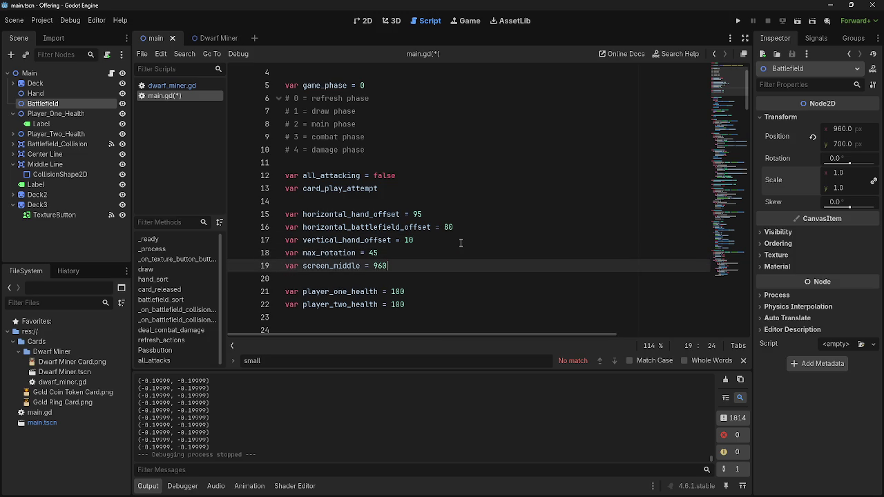
key(Return)
key(Up)
text(v)
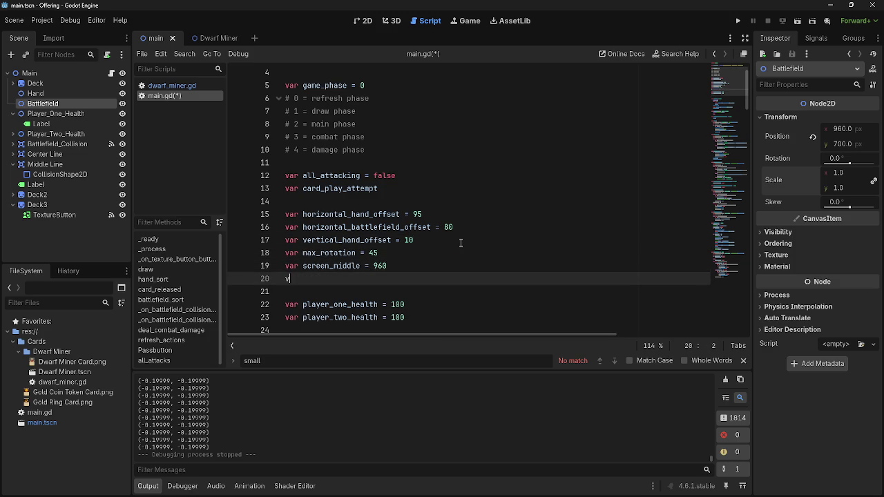
text(ar battle_f)
key(BackSpace)
key(BackSpace)
text(field)
text(_size)
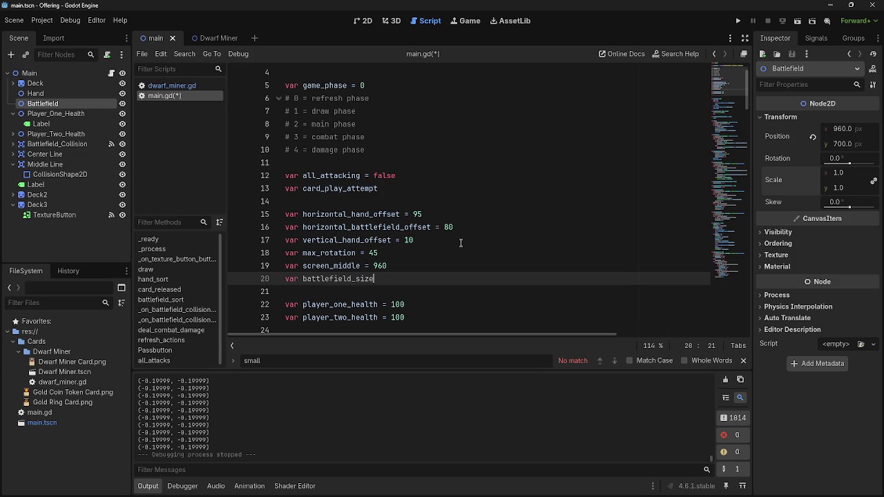
text(_off)
text(set)
scroll(464, 241, down, 2)
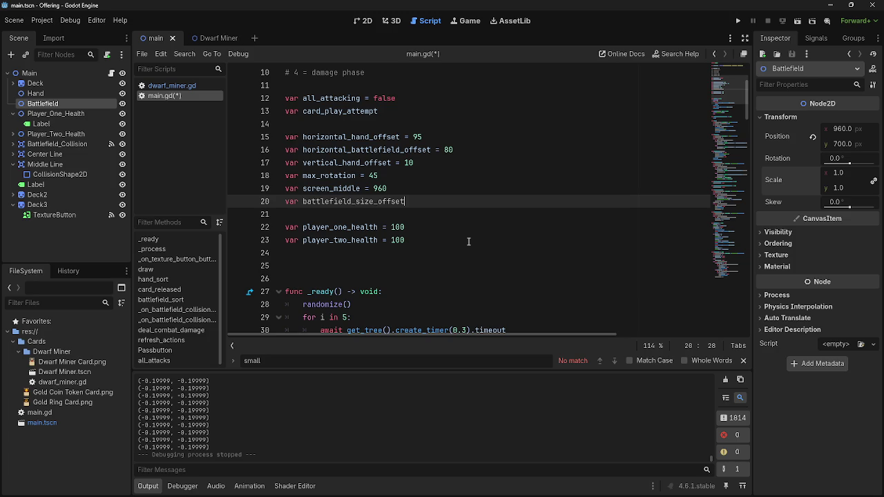
key(ctrl+BackSpace)
key(ctrl+BackSpace)
key(BackSpace)
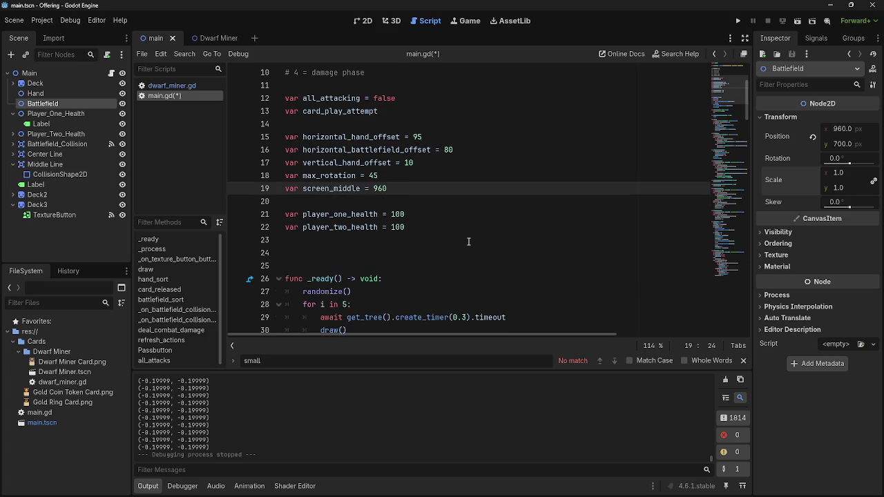
Step: Delete the print($Battlefield.scale) debug line from _process
scroll(469, 241, down, 20)
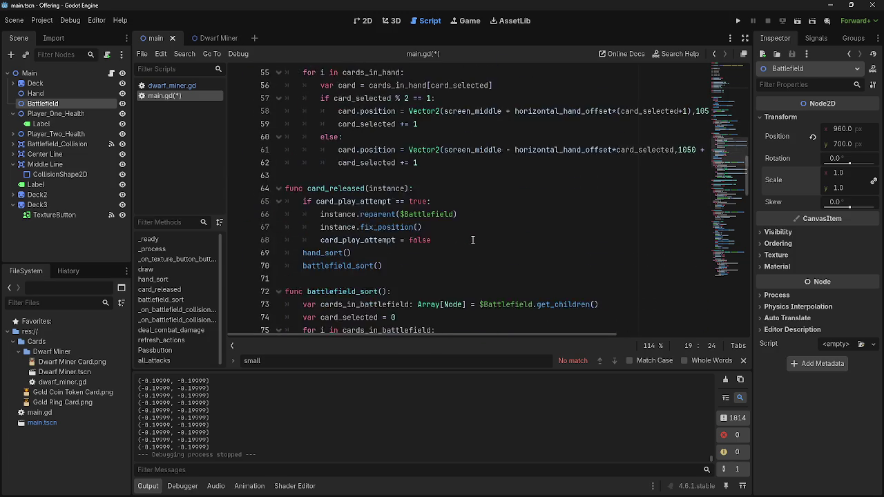
scroll(473, 239, up, 5)
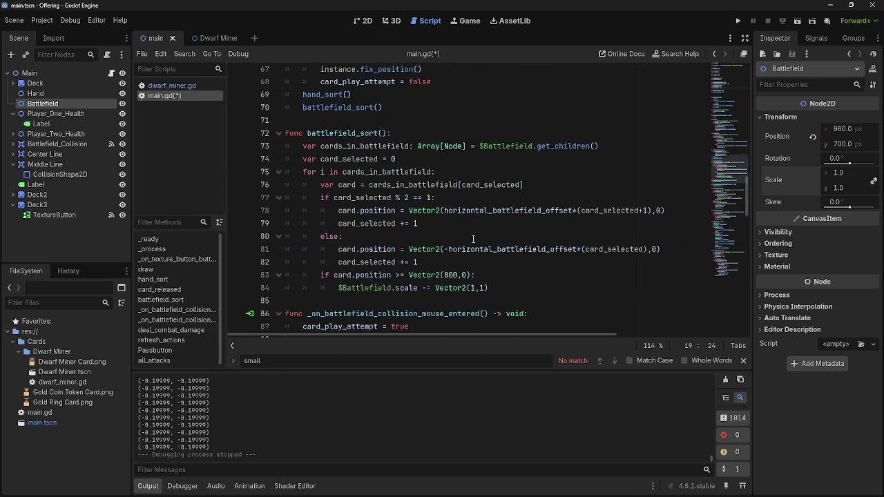
scroll(473, 239, down, 15)
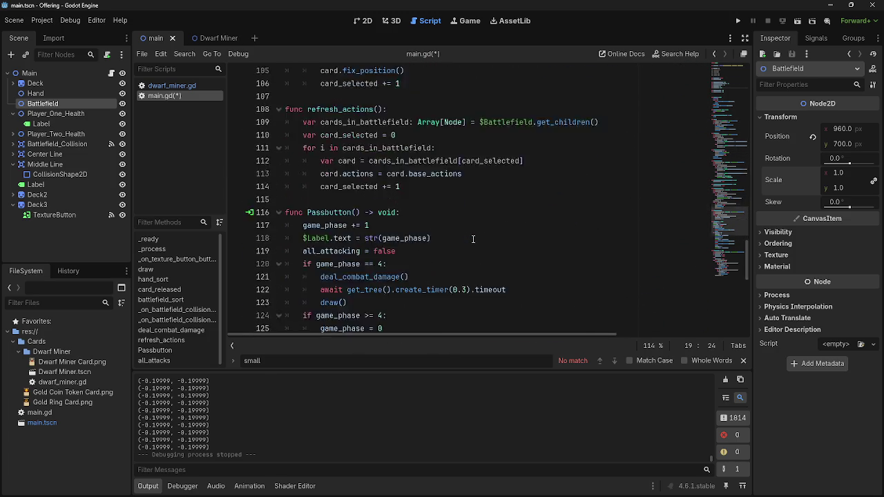
scroll(473, 239, down, 7)
scroll(473, 239, up, 10)
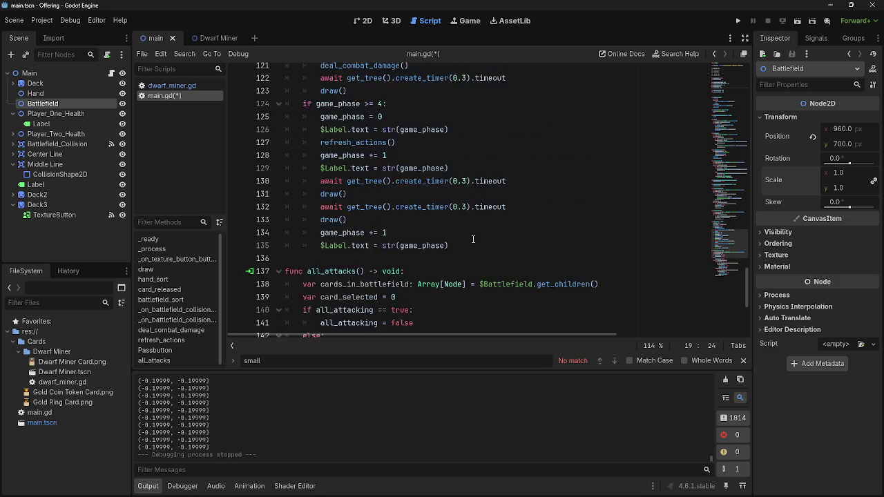
scroll(473, 239, up, 17)
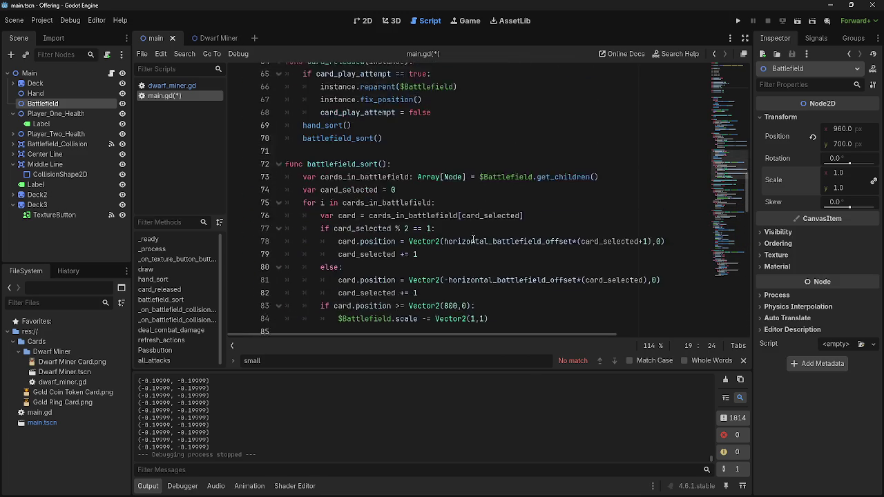
scroll(473, 239, up, 11)
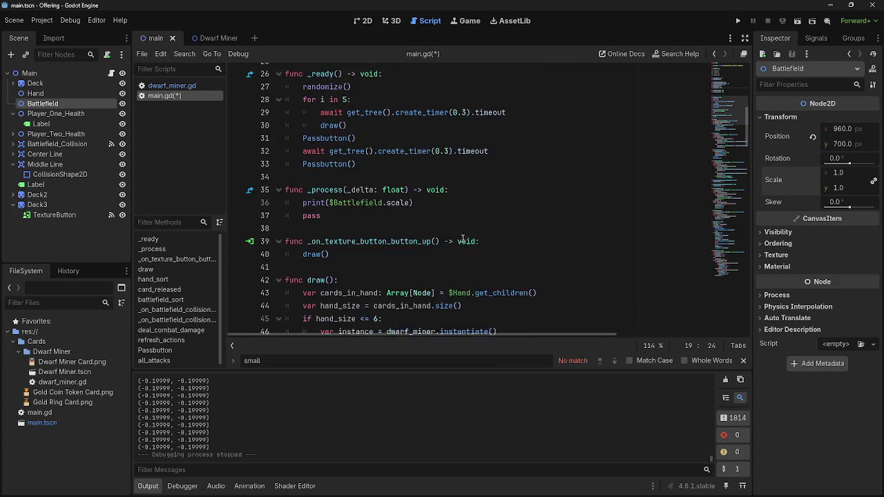
click(527, 284)
key(shift+Home)
key(BackSpace)
key(BackSpace)
key(BackSpace)
Step: Remove the 'if card.position >= Vector2(800,0)' scale-shrinking block from battlefield_sort
scroll(527, 281, down, 6)
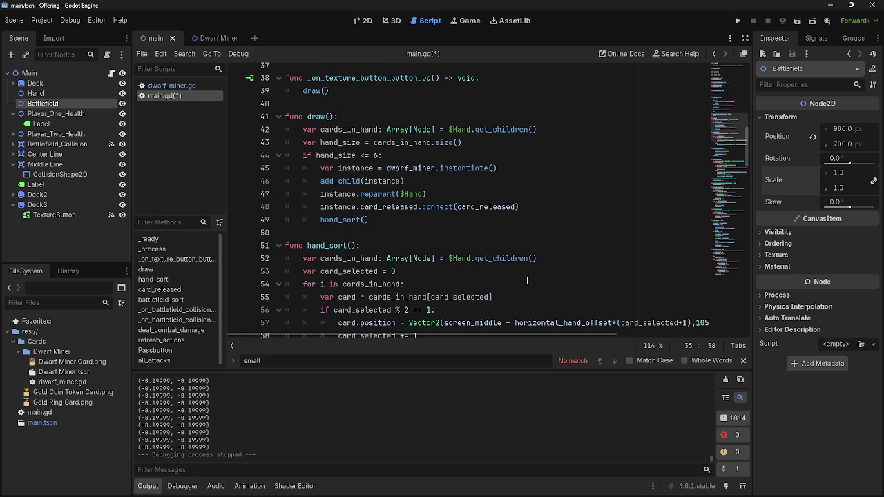
scroll(527, 281, down, 3)
scroll(527, 281, down, 3)
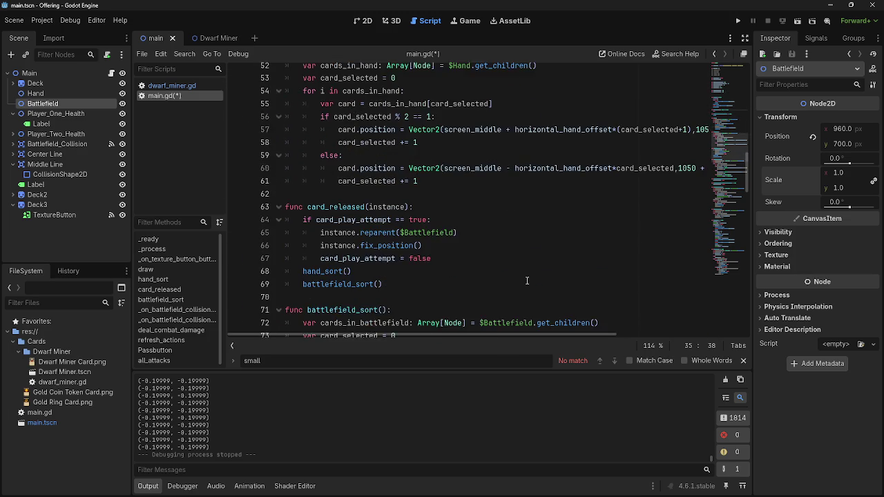
click(350, 234)
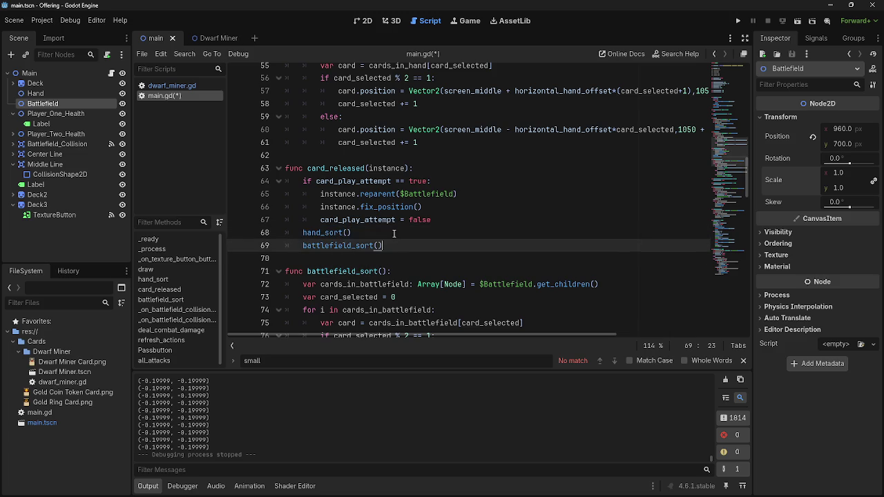
double_click(322, 232)
click(411, 250)
scroll(470, 250, down, 5)
mouse_move(512, 232)
mouse_down()
mouse_move(283, 221)
mouse_move(319, 221)
mouse_up()
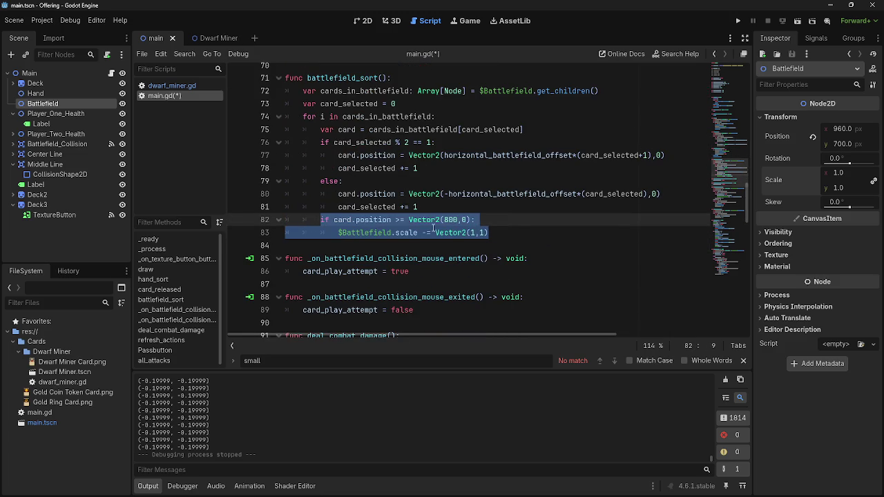
click(518, 232)
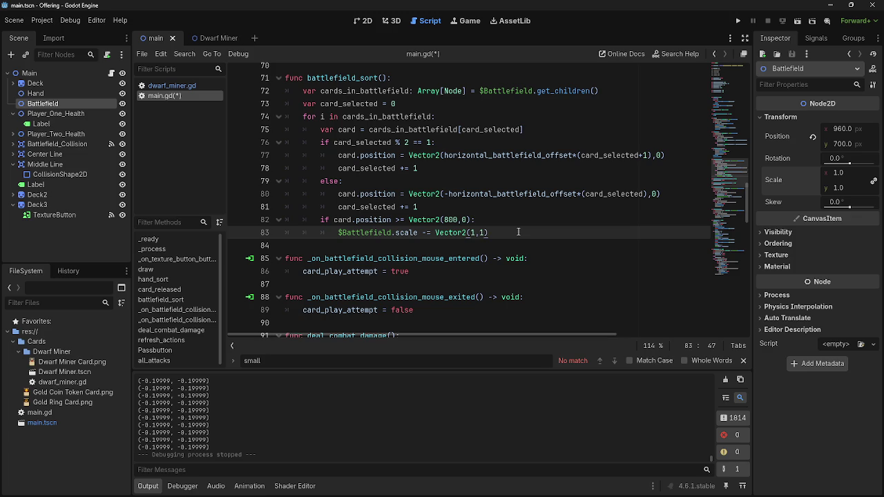
drag(492, 233, 261, 225)
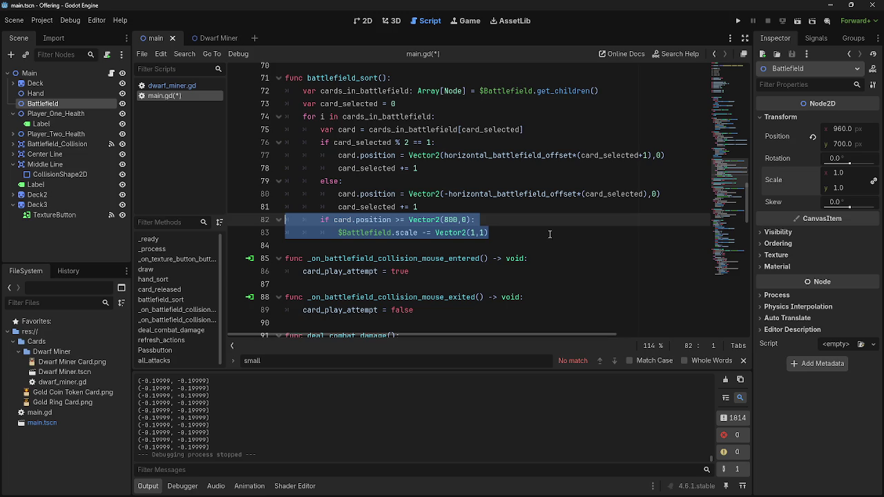
key(BackSpace)
key(BackSpace)
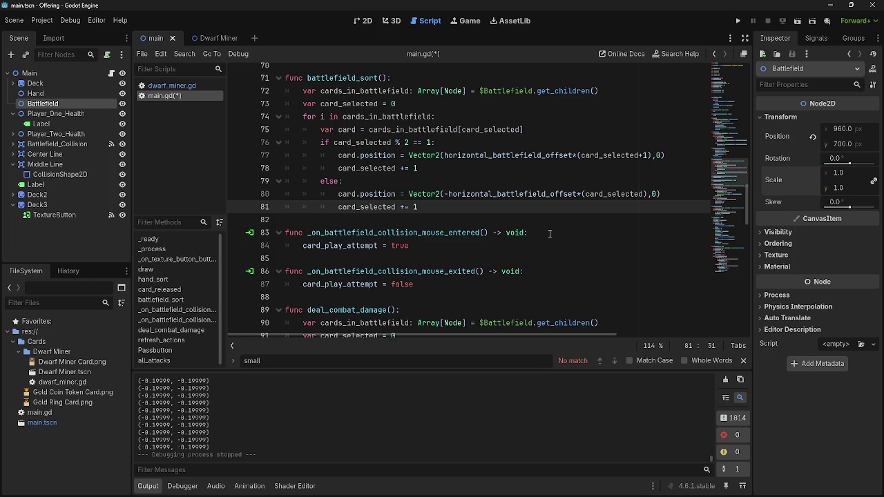
click(643, 91)
key(Return)
text(if )
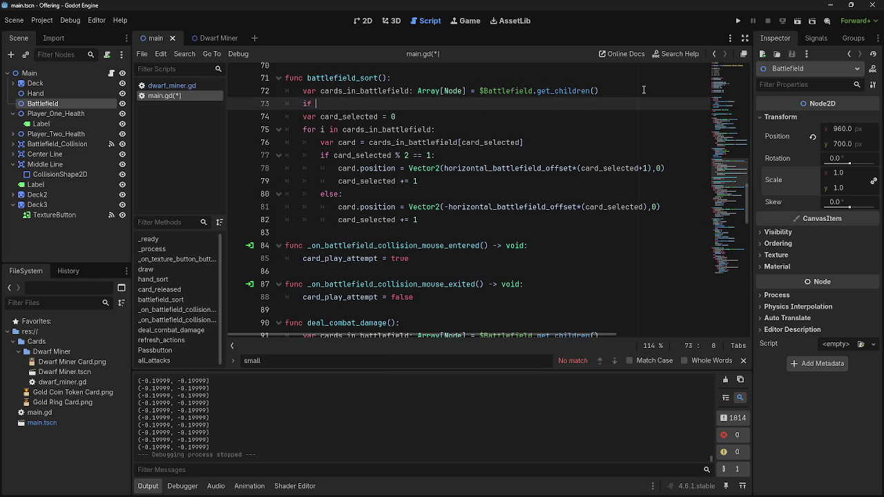
text(cadrds_in)
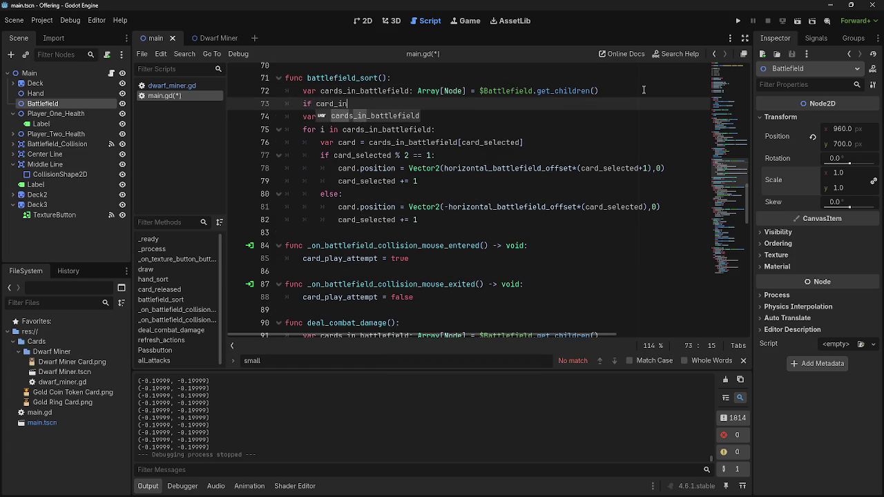
key(Return)
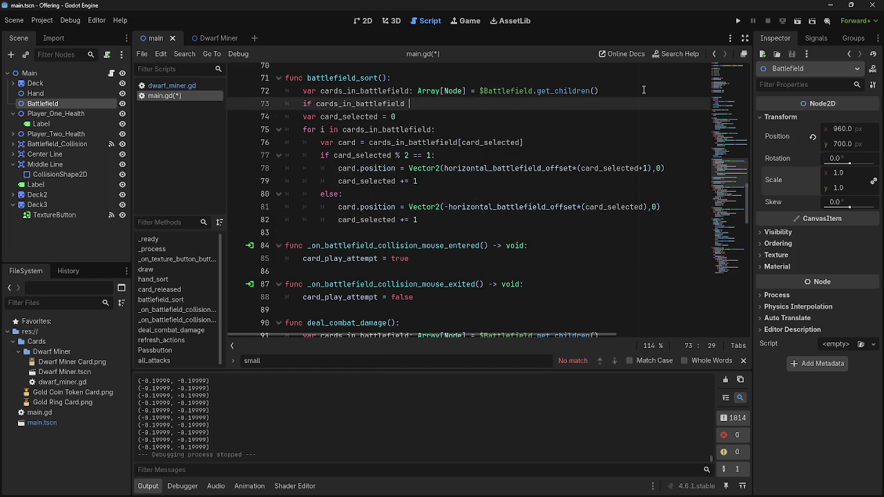
text(<= 10)
key(BackSpace)
key(BackSpace)
text(:)
key(Return)
text(pass)
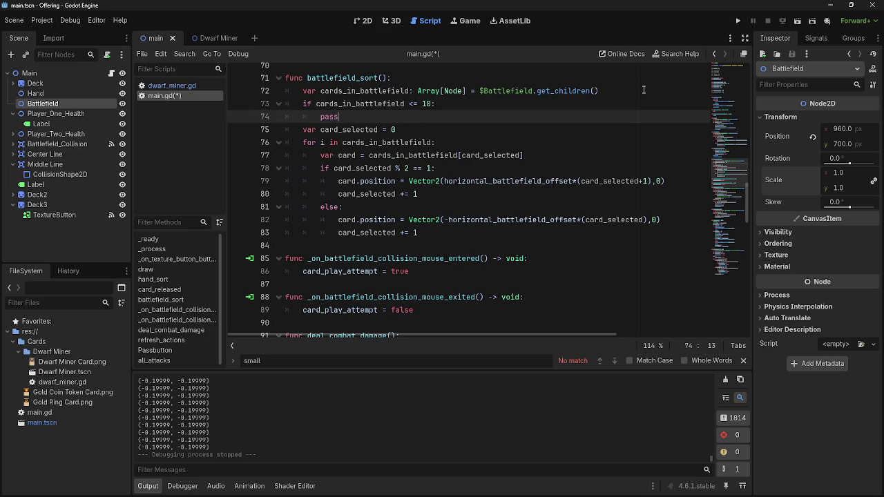
key(shift+Tab)
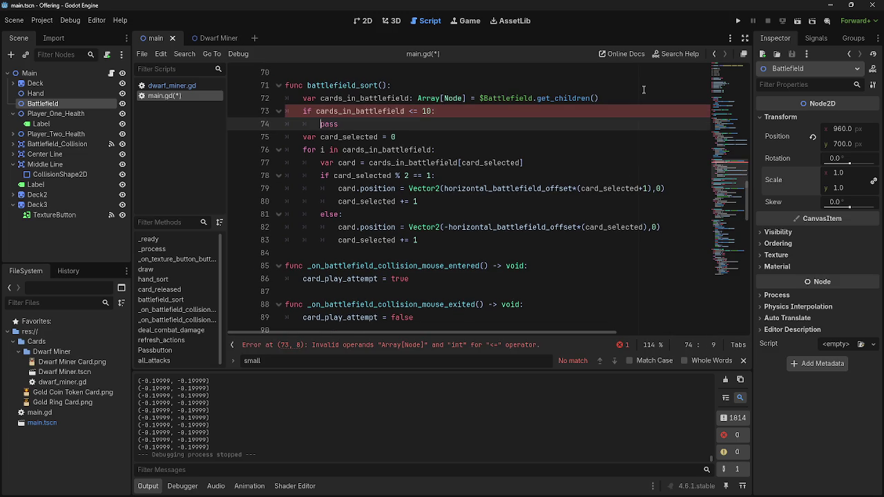
key(Tab)
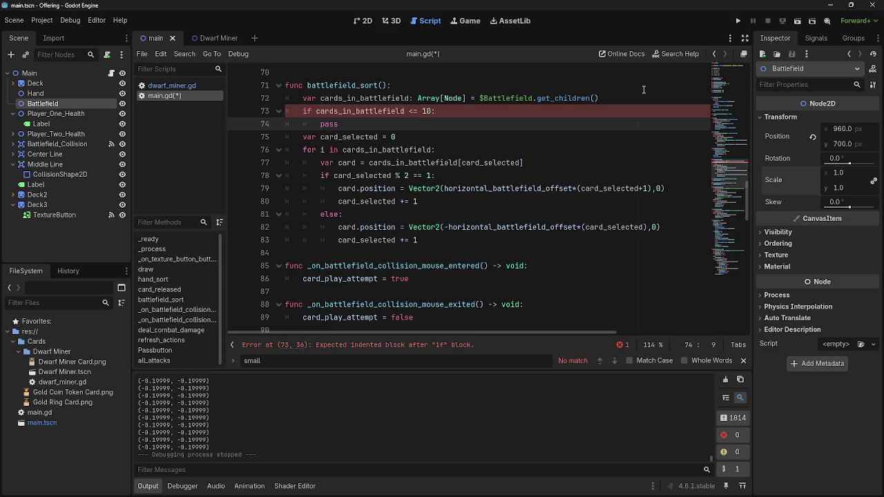
key(End)
key(Right)
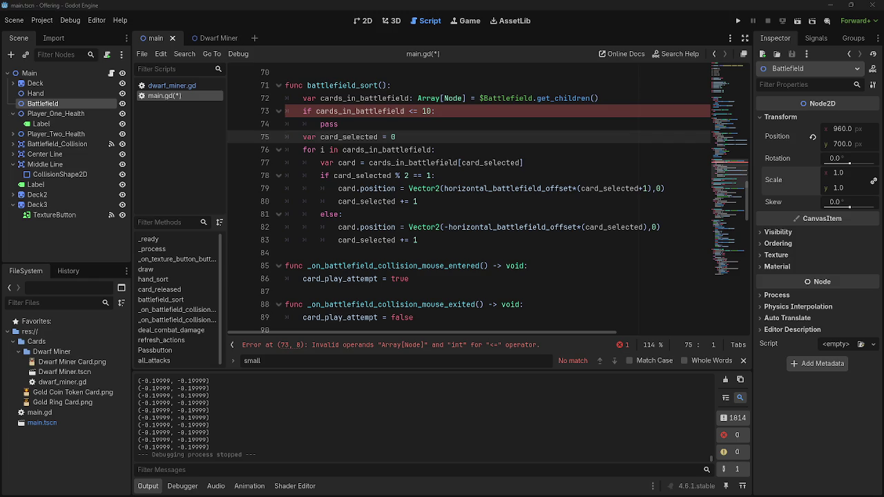
key(alt+Tab)
click(412, 122)
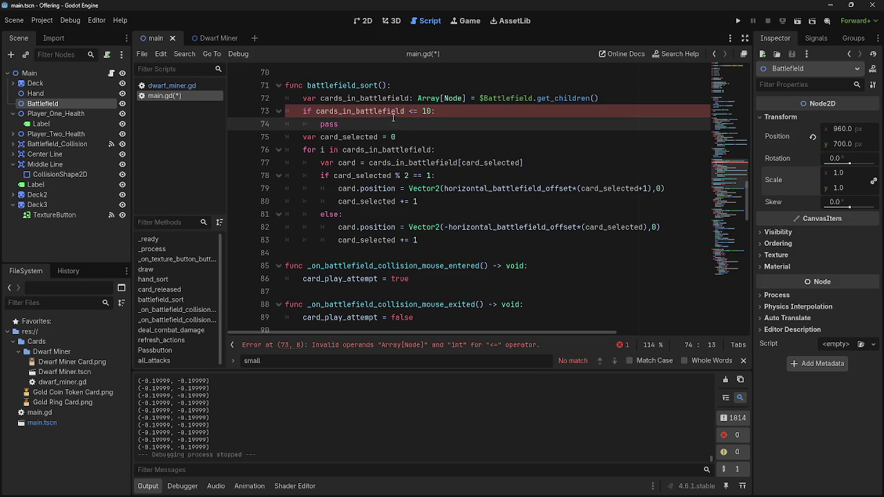
click(415, 162)
key(End)
click(314, 99)
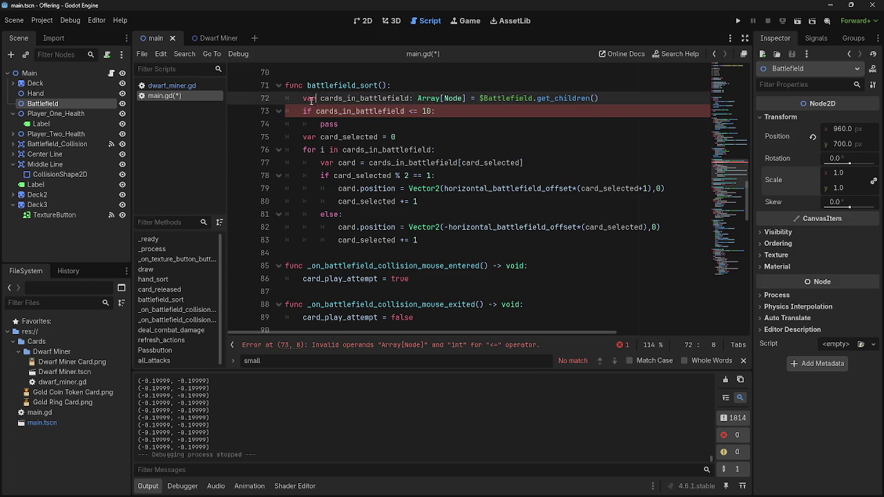
click(313, 112)
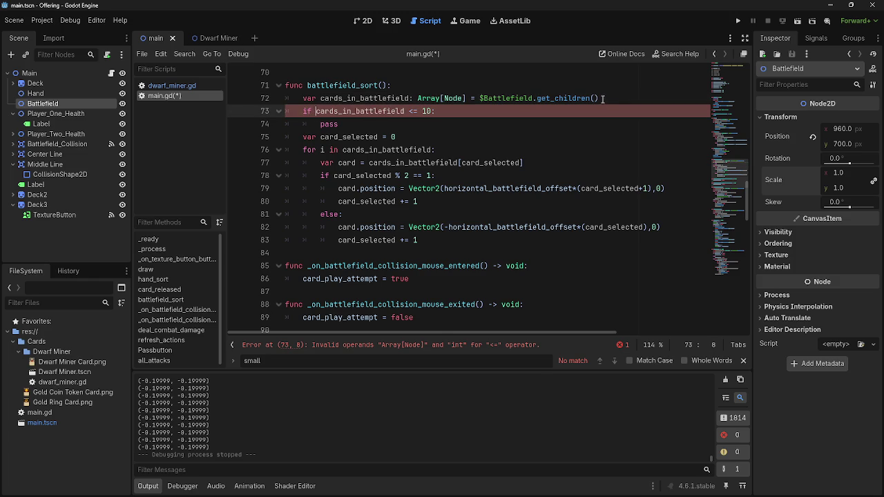
key(ctrl+z)
drag(436, 111, 288, 112)
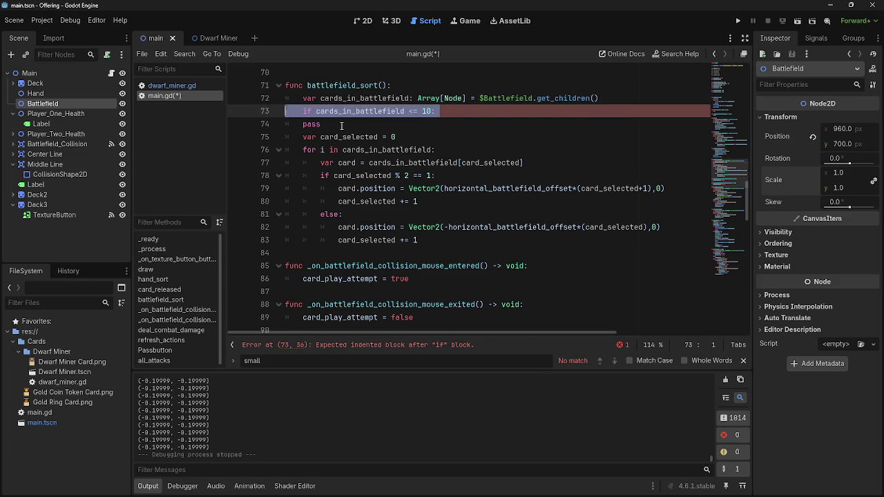
key(Delete)
key(Delete)
key(shift+End)
key(Delete)
key(BackSpace)
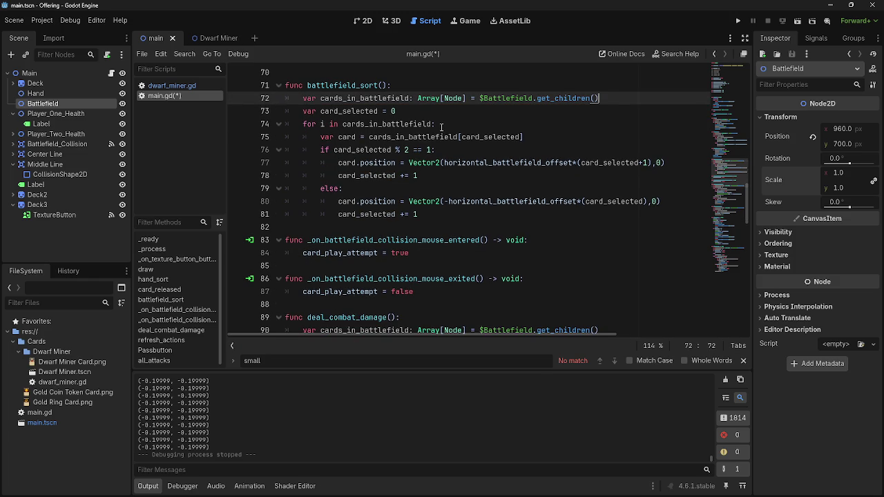
Step: Open a new unindented line after the placement loop in battlefield_sort
click(411, 99)
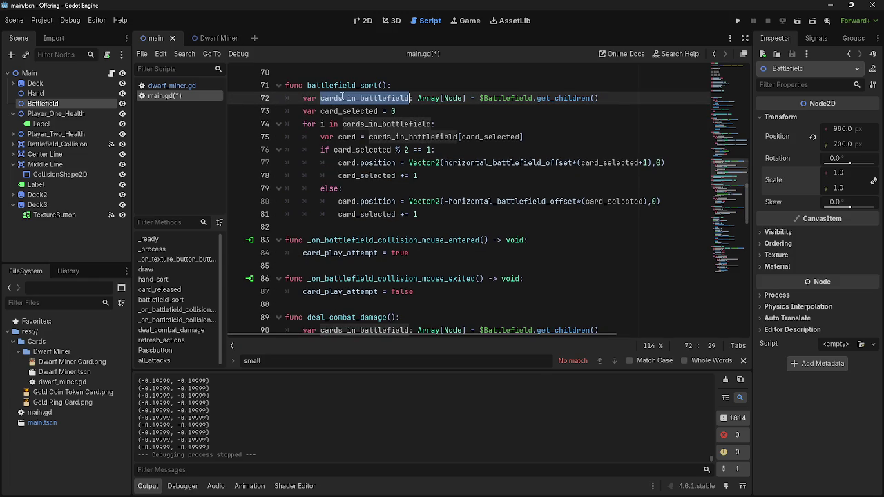
click(416, 99)
scroll(458, 99, up, 8)
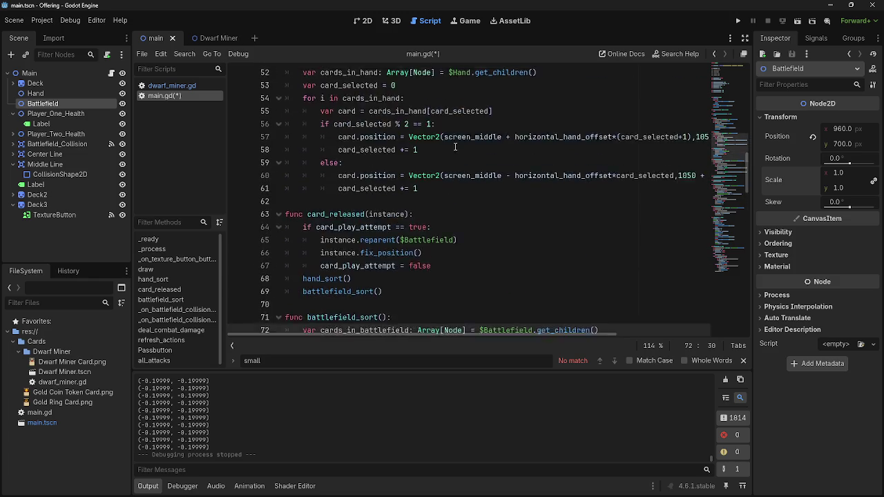
scroll(455, 147, down, 7)
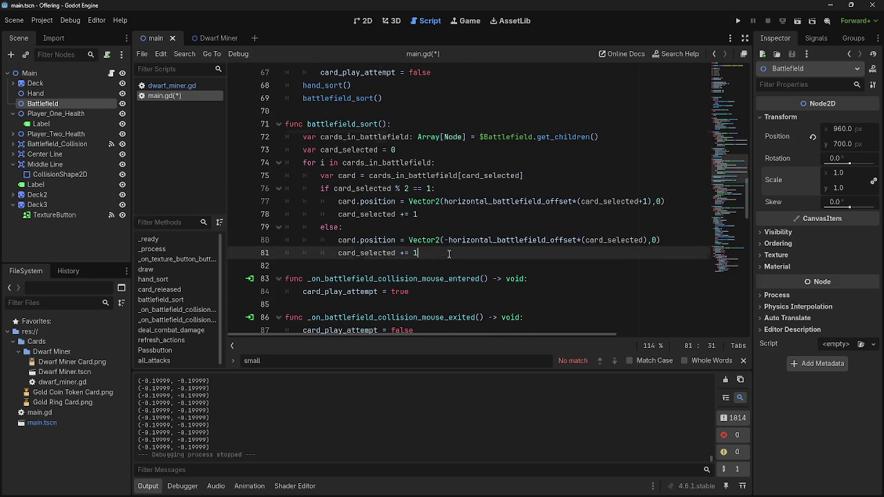
click(447, 253)
key(Return)
key(BackSpace)
key(BackSpace)
Step: Write 'if card_selected <= 10:' with a pass body and an indented line below
text(var)
key(BackSpace)
key(BackSpace)
key(BackSpace)
text(if )
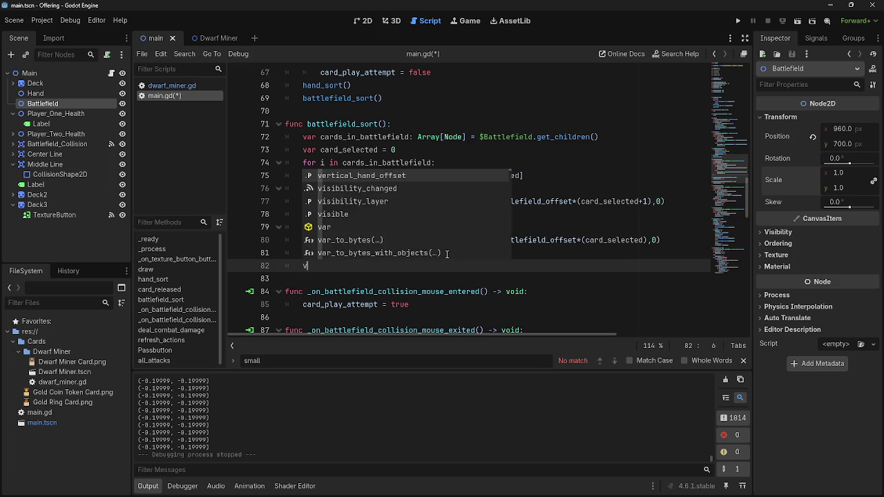
text(card_se)
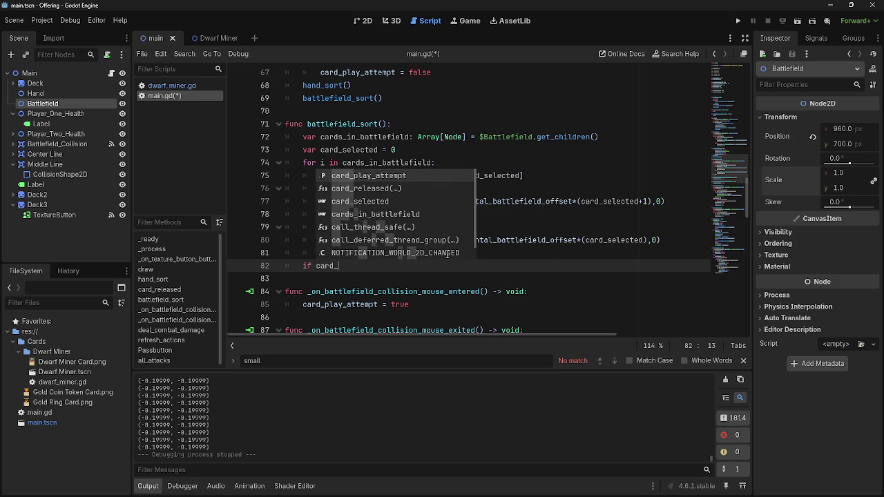
key(Return)
text(<= 10L)
key(BackSpace)
text(:)
key(Return)
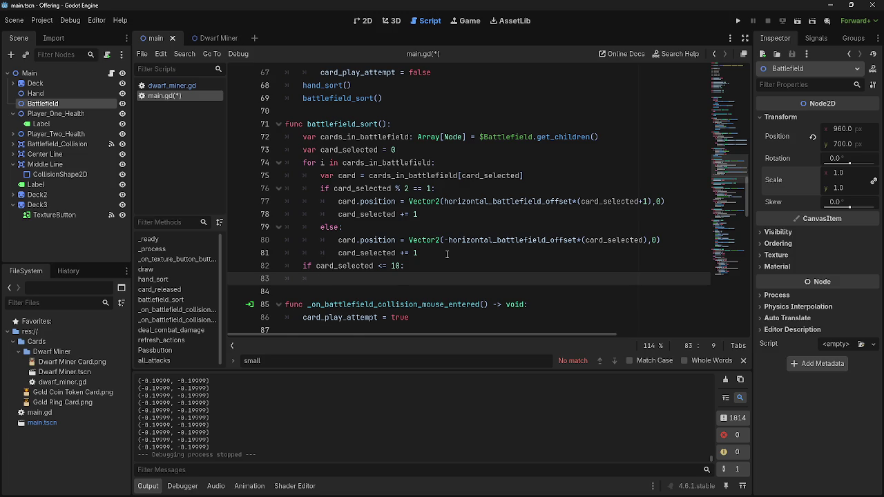
text(pass)
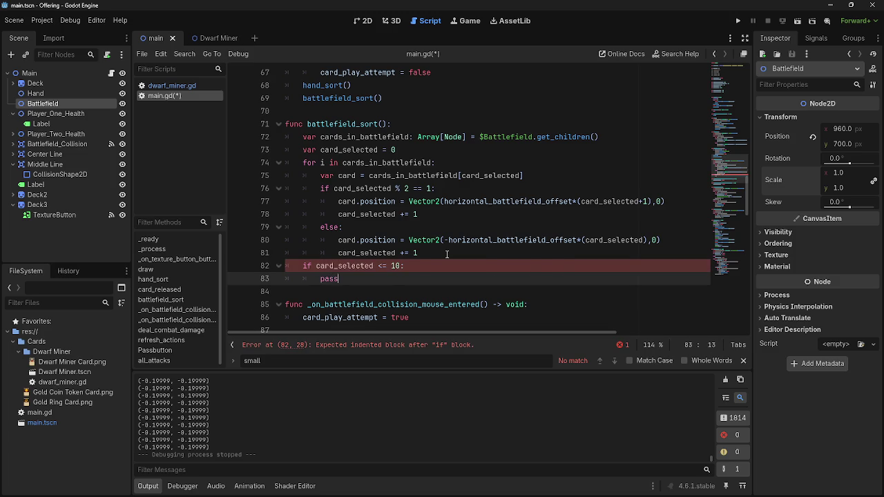
key(Return)
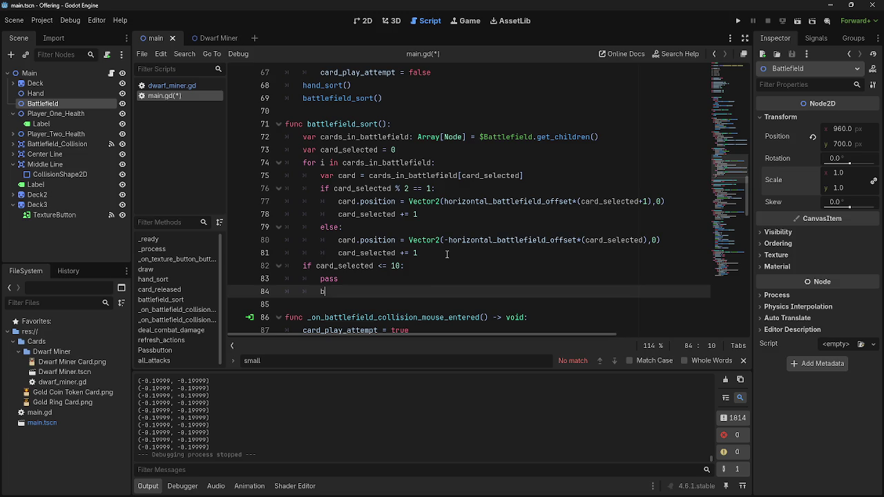
Step: Add $Battlefield.scale -= Vector2(0.01,0.01) under the if, dragging in the Battlefield node
mouse_move(42, 103)
mouse_down()
mouse_move(69, 125)
mouse_move(69, 142)
mouse_move(318, 290)
mouse_move(355, 289)
mouse_up()
text(.scale)
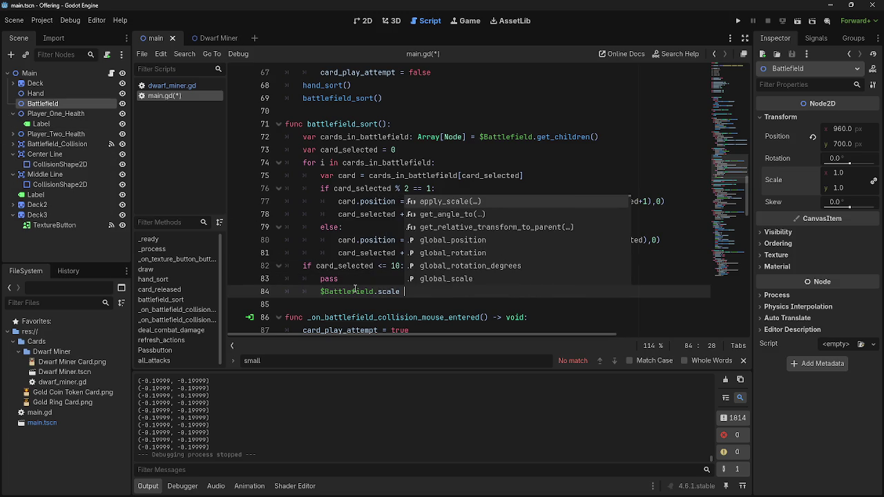
key(Escape)
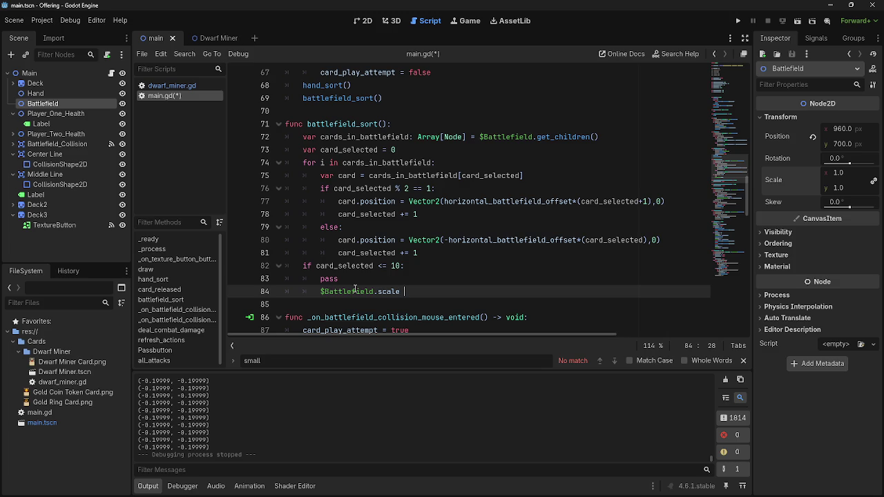
text(-= 1)
text(e)
key(Return)
text((0)
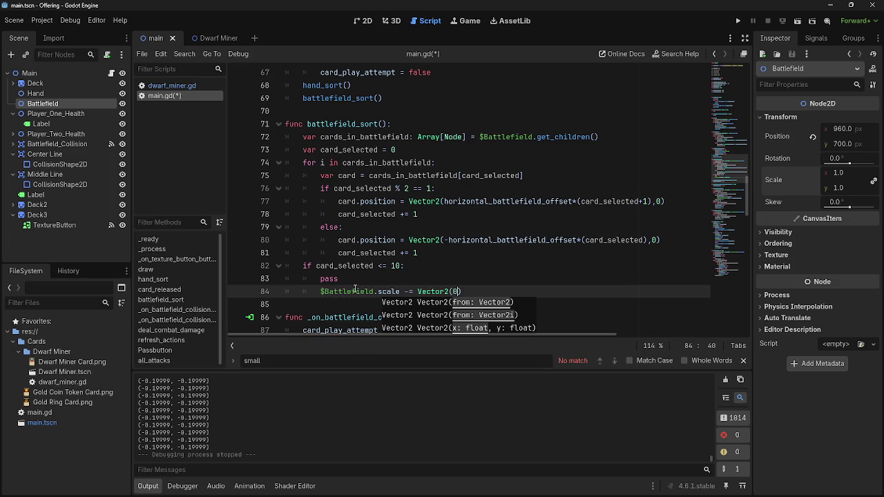
text(.01,)
text(0.01)
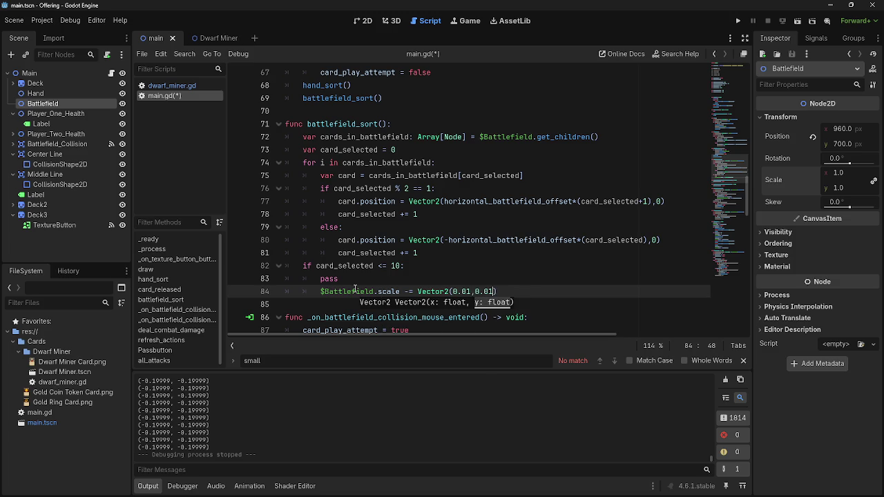
text())
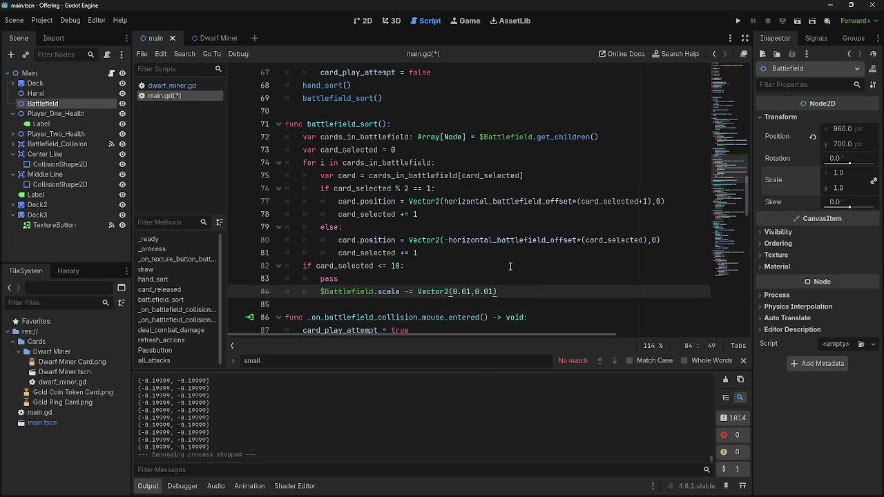
Step: Undo the accidental move and delete the leftover pass statement
mouse_move(338, 278)
mouse_down()
mouse_move(288, 279)
mouse_move(347, 291)
mouse_up()
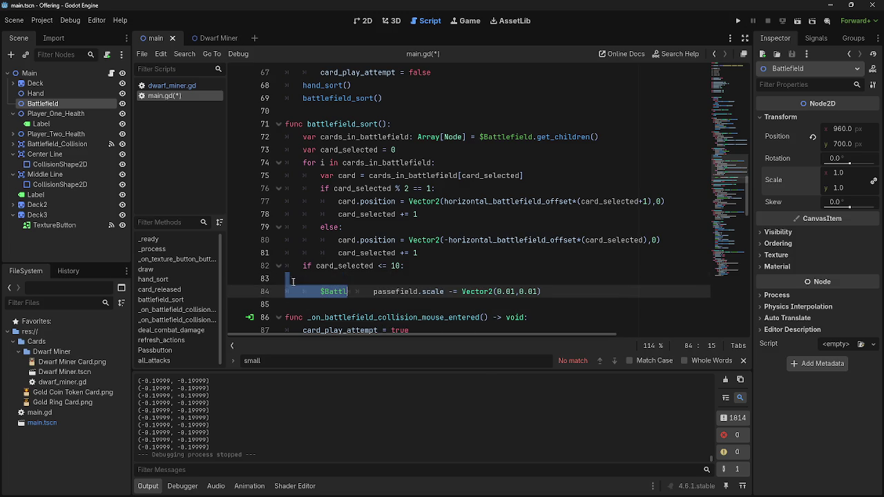
key(ctrl+z)
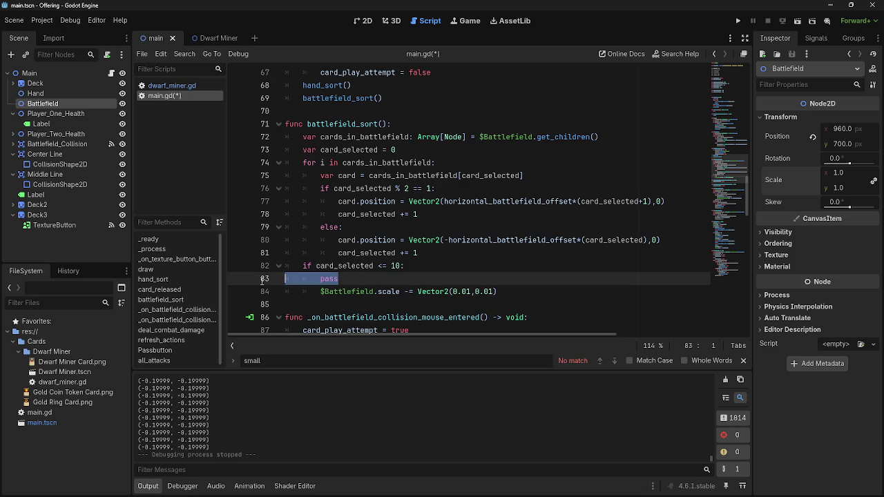
key(BackSpace)
Step: Test-run the game, playing dwarf cards onto the battlefield, then stop it
click(739, 21)
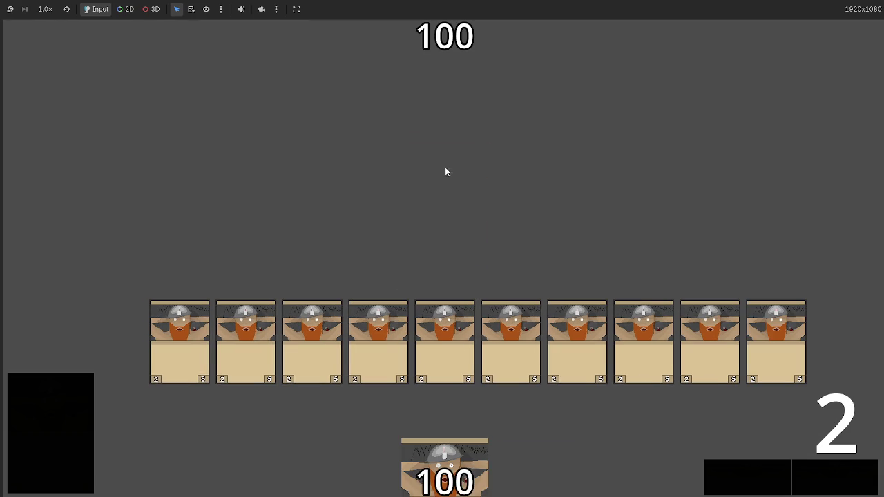
key(F8)
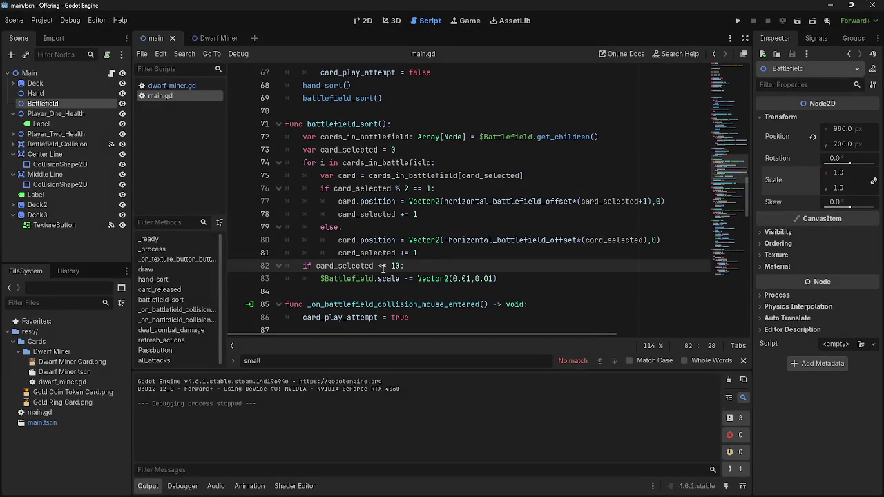
key(F5)
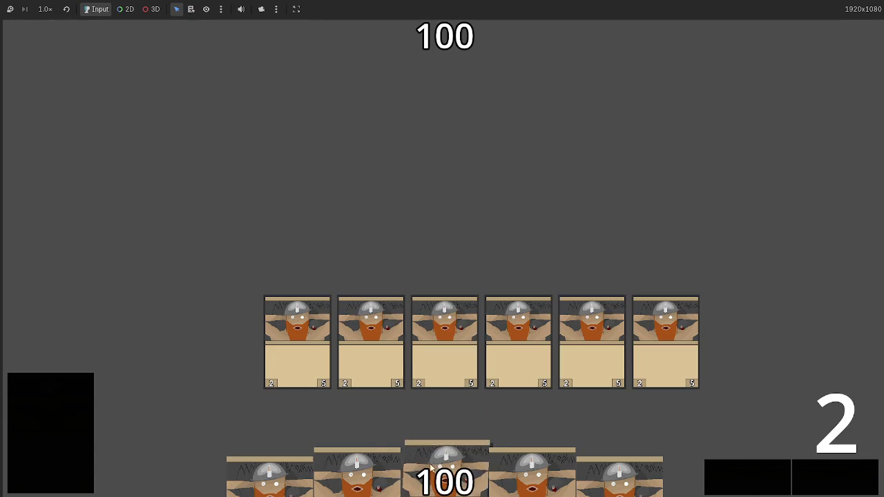
drag(445, 470, 427, 127)
drag(445, 469, 415, 182)
drag(418, 446, 422, 177)
key(F8)
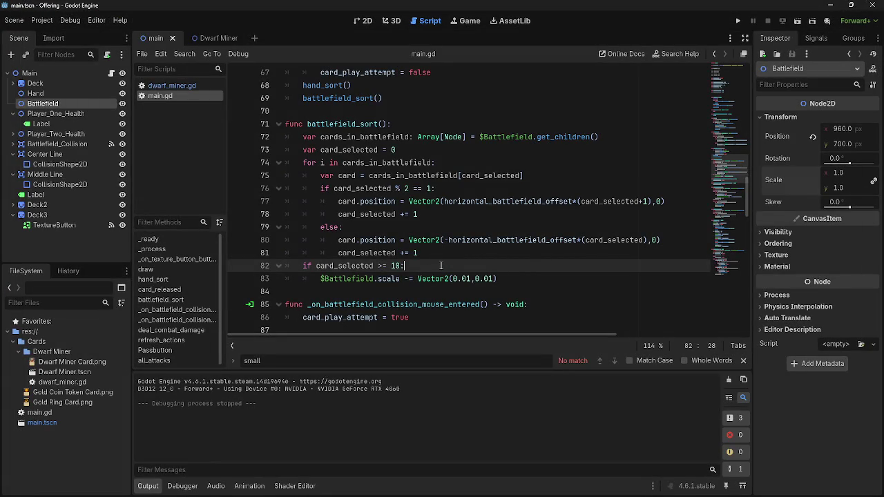
Step: Change the scale step to Vector2(0.1,0.1) and test-run the game again
click(467, 279)
key(BackSpace)
click(483, 278)
key(BackSpace)
click(737, 21)
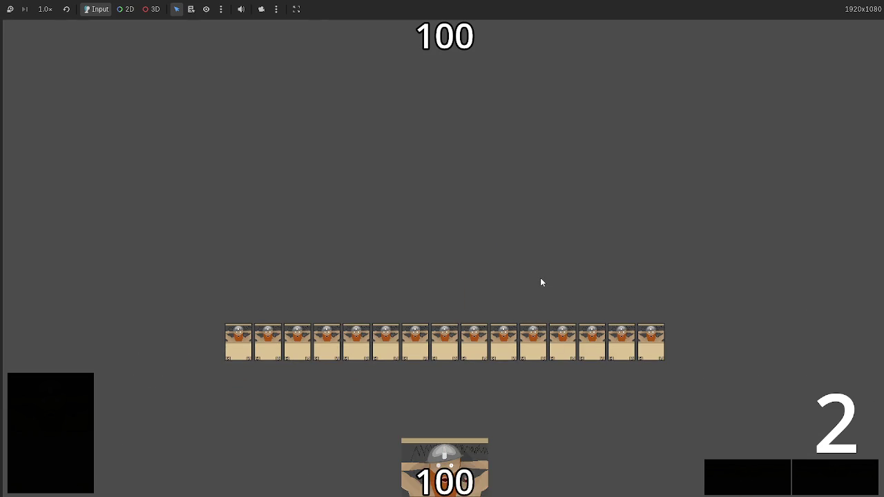
key(F8)
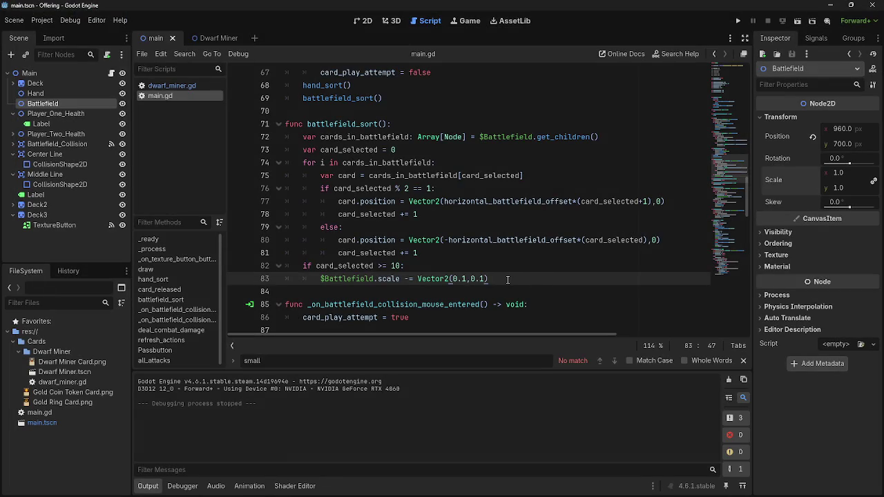
Step: Review the card_selected condition and the position code on lines 80–83
click(401, 265)
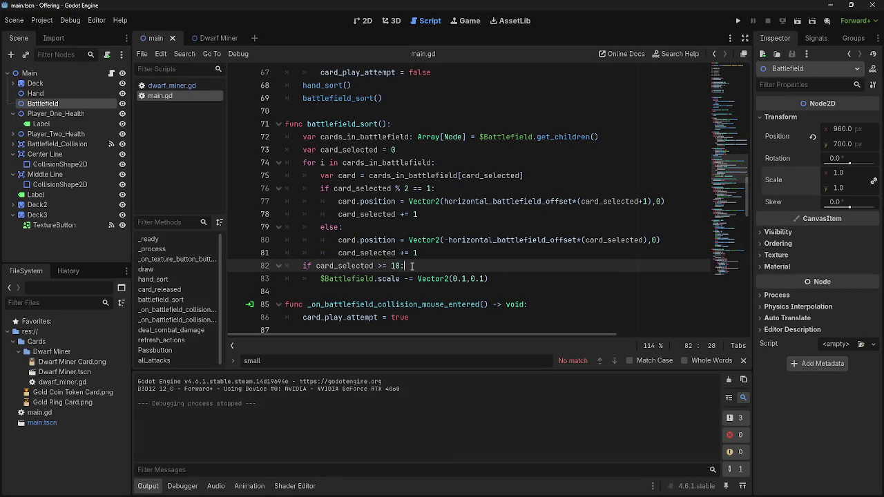
double_click(335, 266)
click(387, 266)
key(End)
click(513, 253)
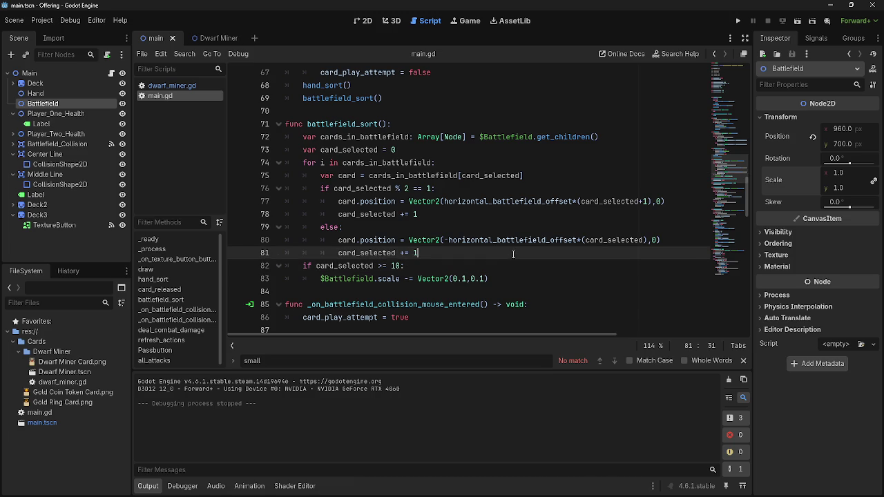
key(alt+Tab)
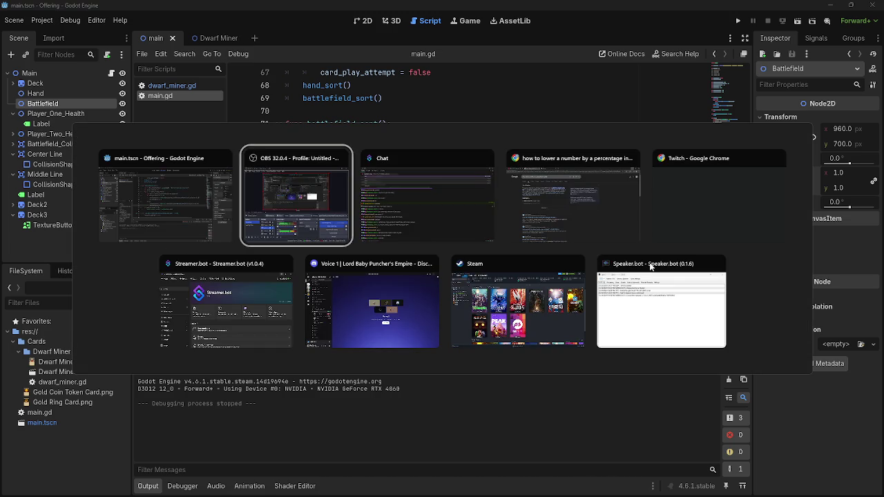
key(Escape)
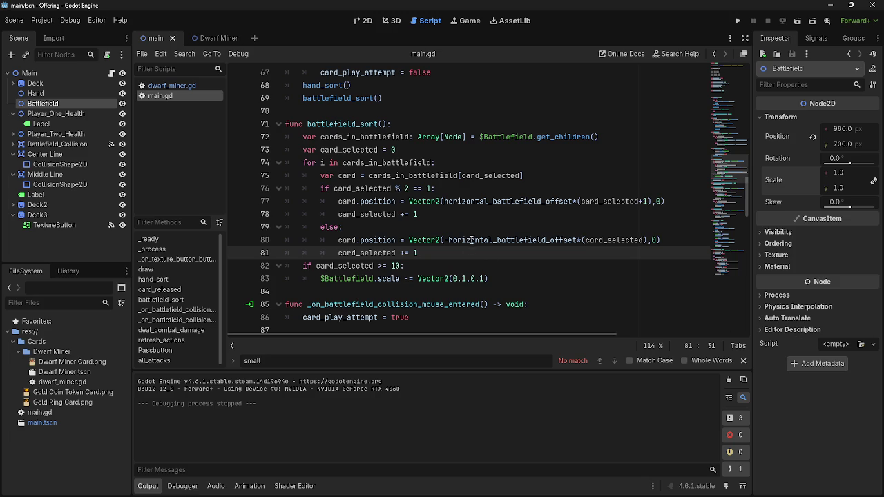
click(522, 279)
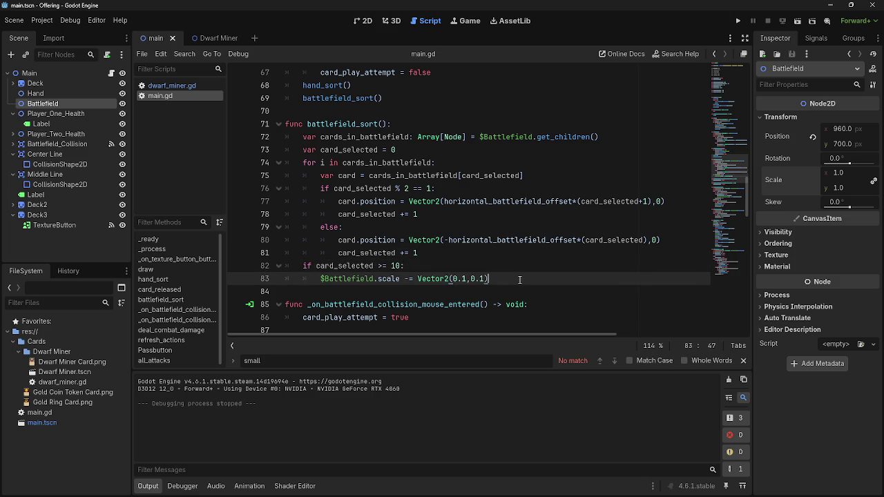
click(486, 263)
double_click(370, 240)
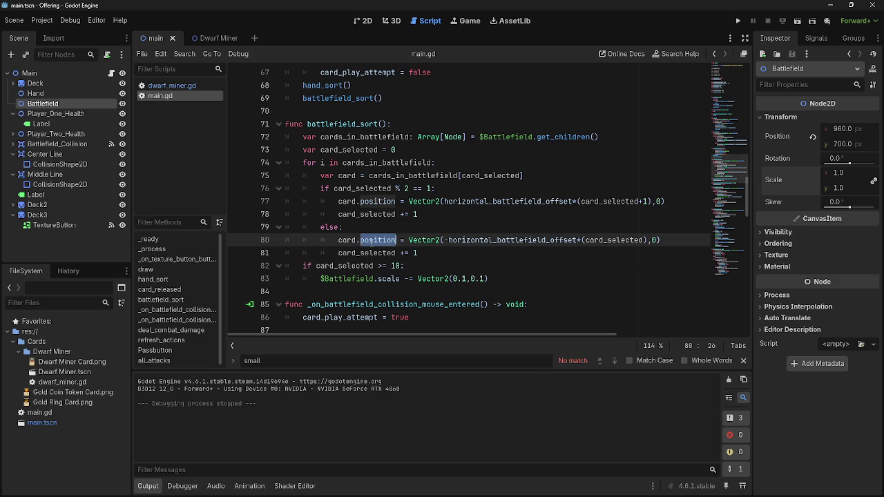
double_click(426, 240)
click(426, 241)
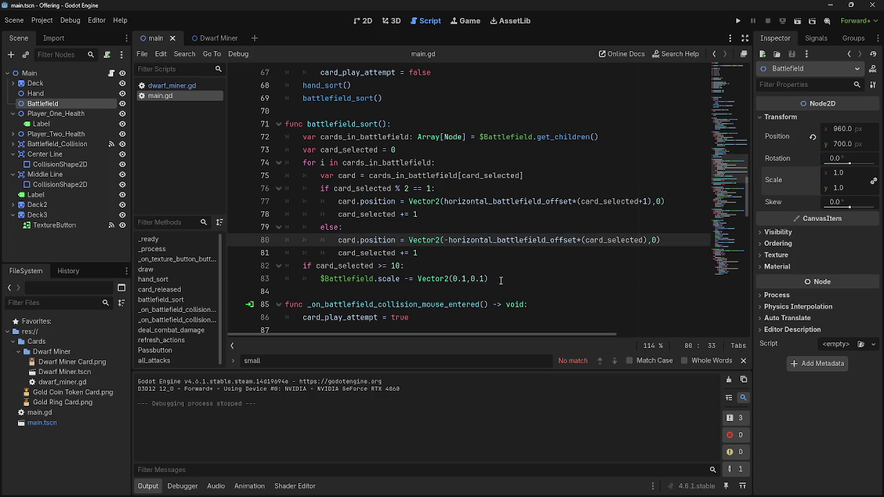
Step: Replace the card_selected >= 10 condition with 'card.position >='
drag(402, 268, 318, 271)
text(card.pos:)
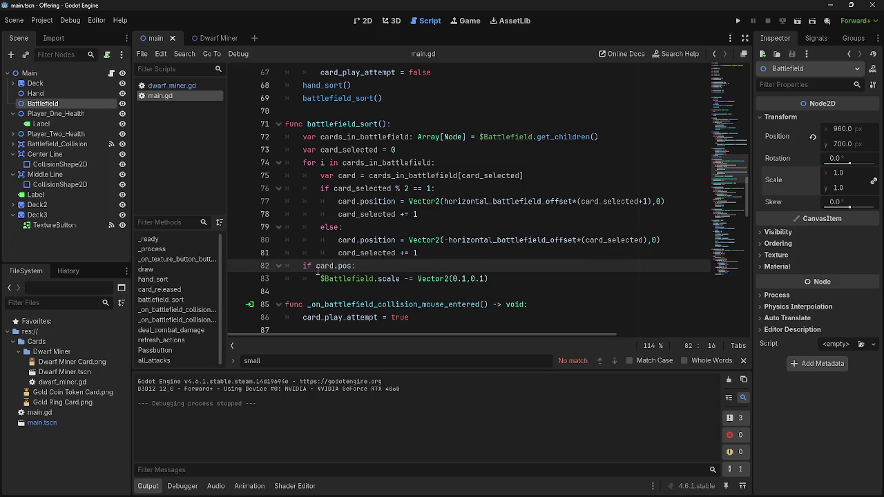
key(BackSpace)
text(itiub)
key(BackSpace)
key(BackSpace)
text(o)
text(n )
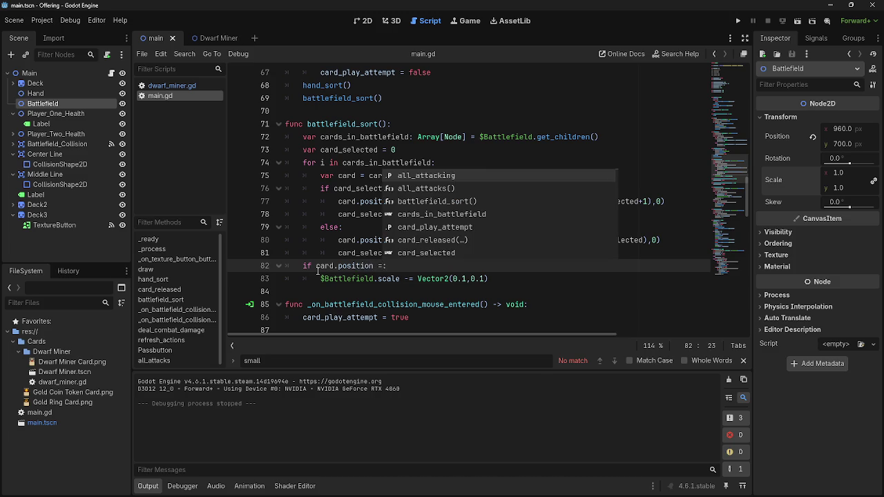
text(>=)
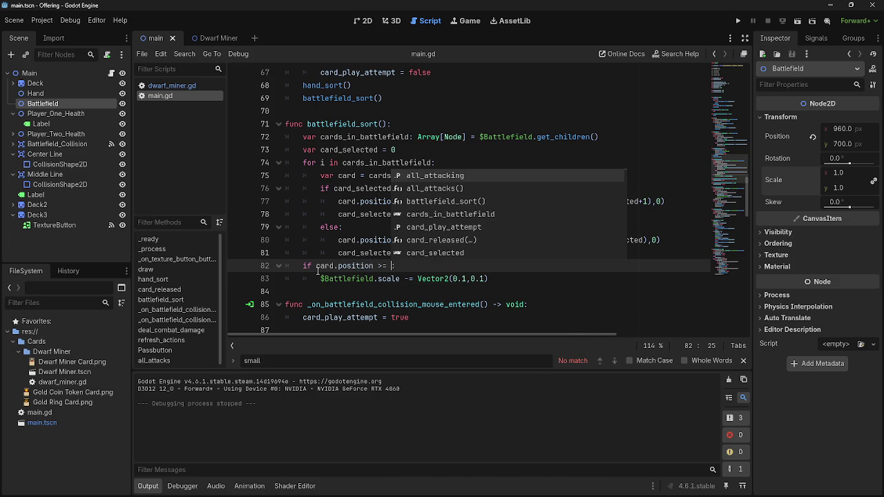
key(Escape)
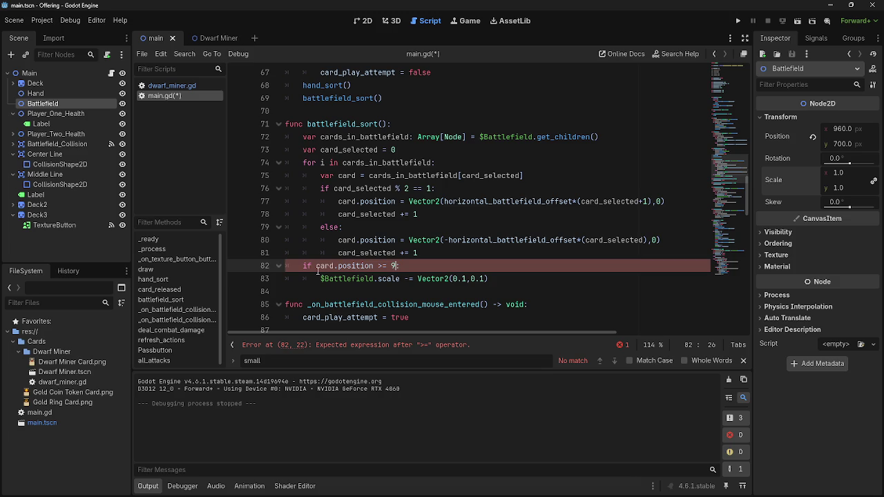
Step: Complete the condition as card.globalposition >= Vector2(800,0) and inspect the reported error
click(338, 266)
text(global)
click(417, 266)
text(Vector2)
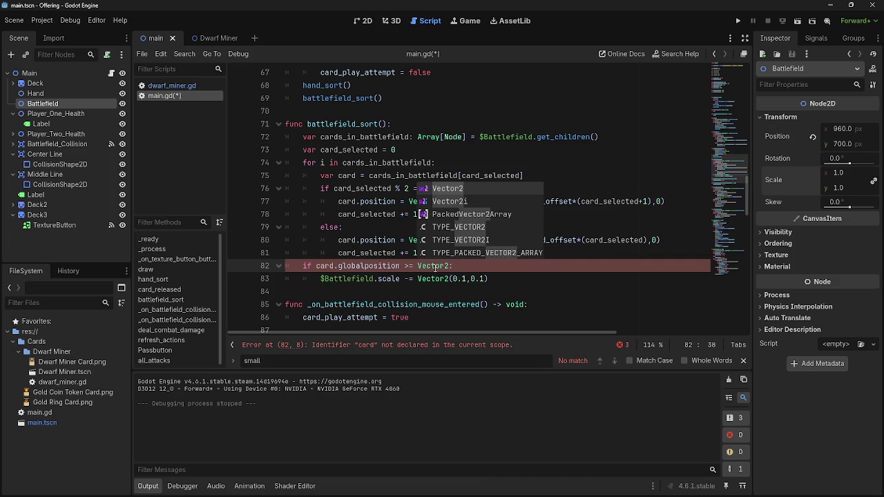
key(Escape)
text(()
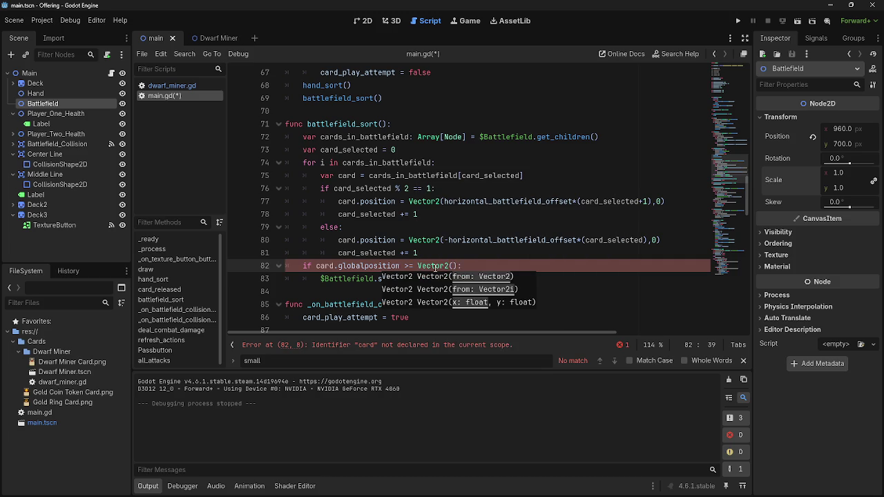
text(800.0)
key(BackSpace)
key(BackSpace)
text(,0)
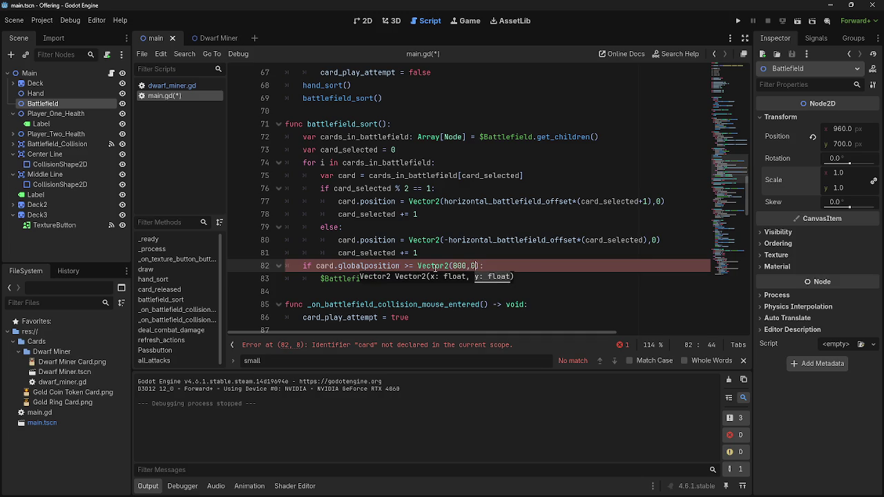
click(364, 351)
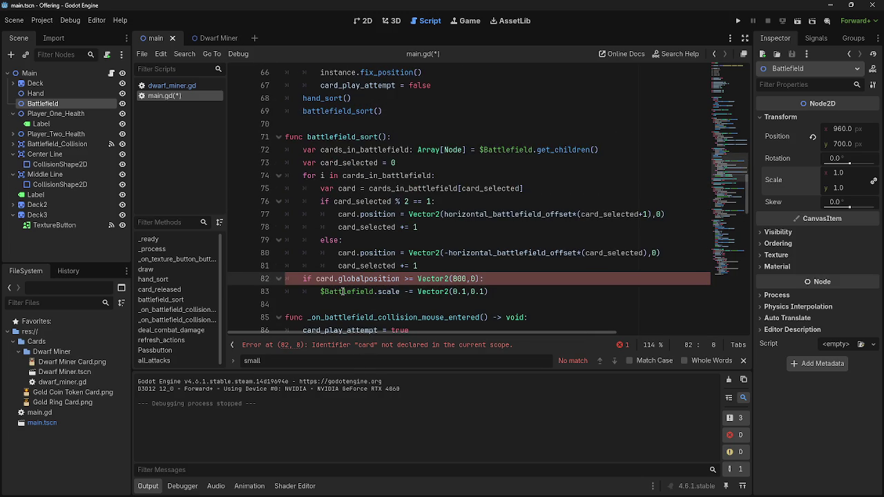
Step: Indent the width-check and shrink lines by one level
double_click(325, 279)
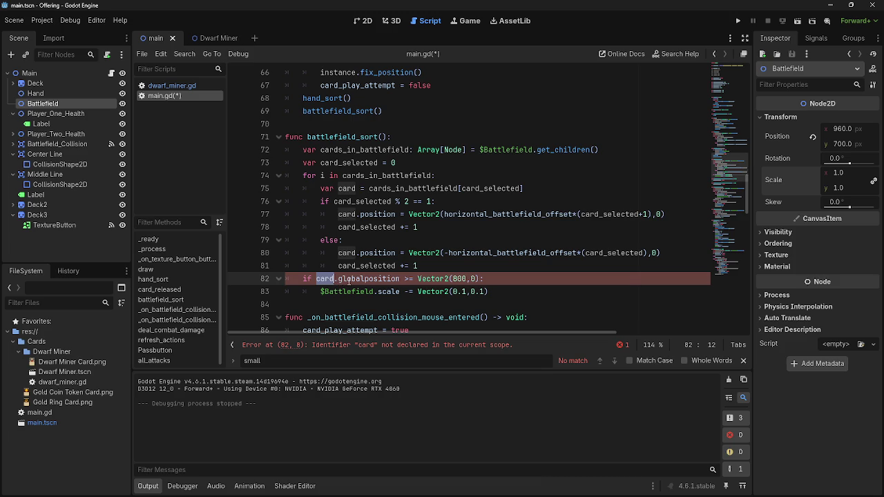
drag(287, 279, 547, 291)
key(Tab)
key(Tab)
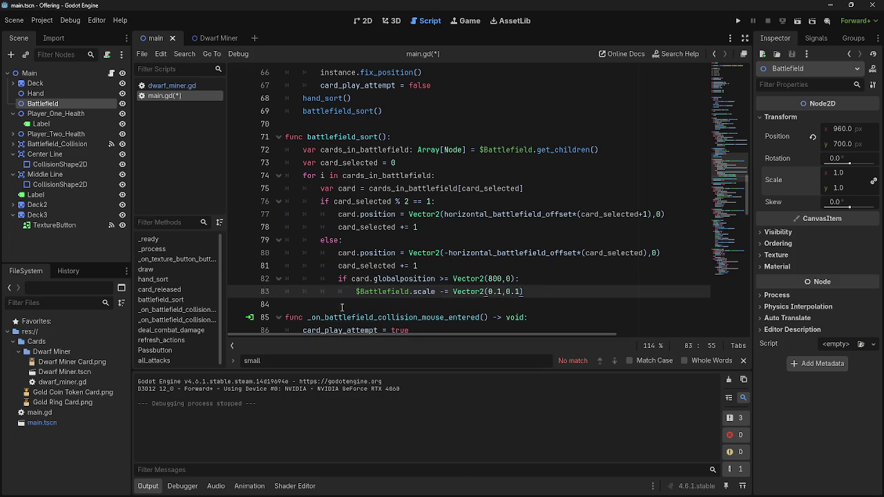
key(shift+Left)
key(shift+Left)
key(shift+Right)
key(shift+Right)
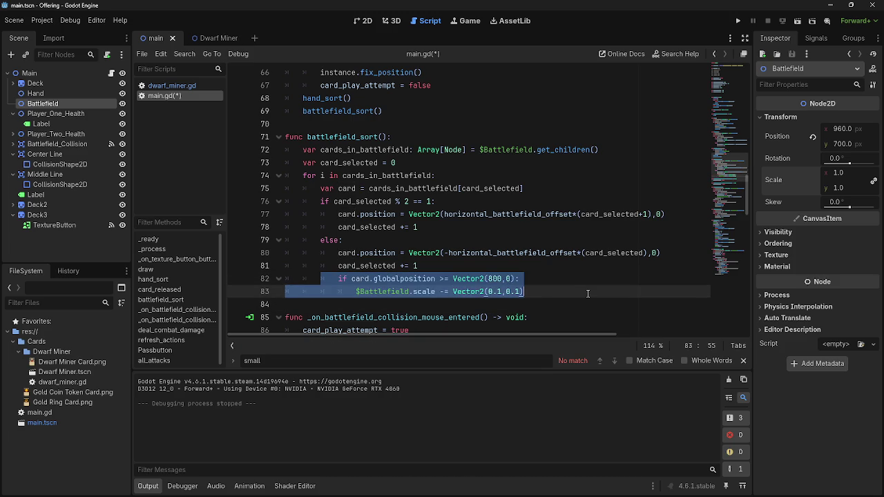
click(588, 293)
Step: Move the width-check lines up under line 78 into the odd-card branch, removing the blank line
click(321, 201)
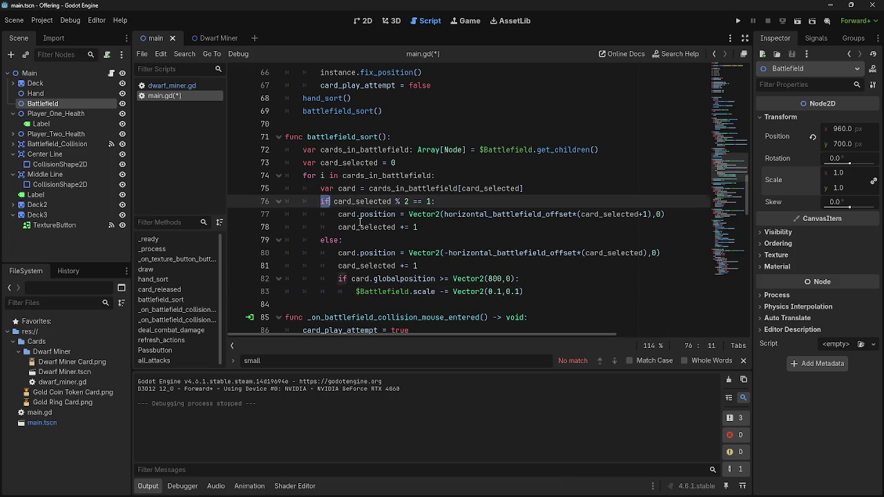
shift+click(446, 265)
click(447, 265)
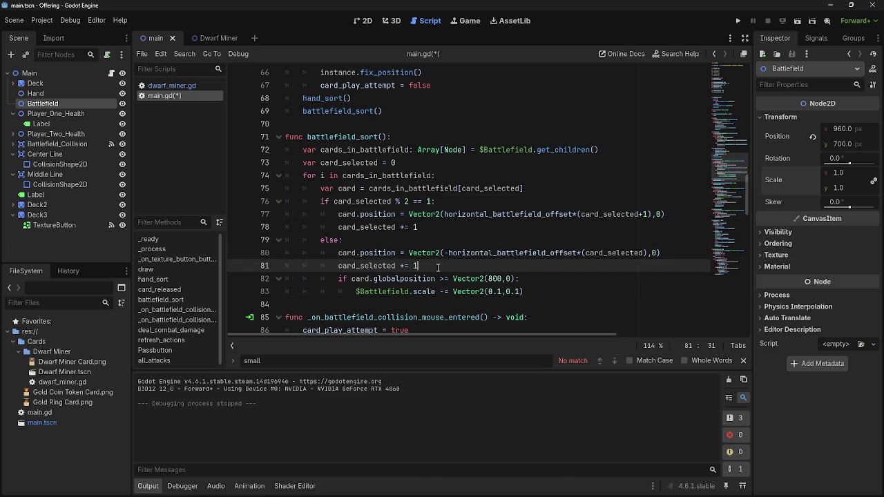
click(466, 228)
key(Return)
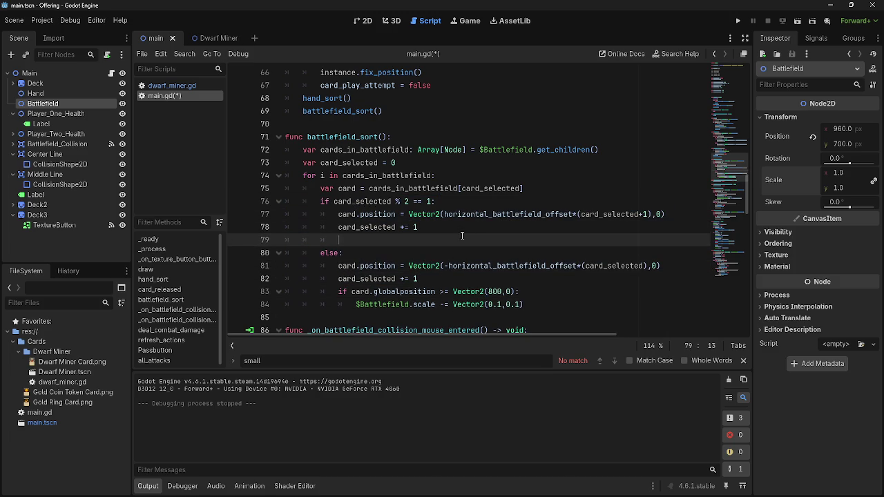
drag(339, 292, 523, 304)
key(alt+Up)
key(alt+Up)
key(alt+Up)
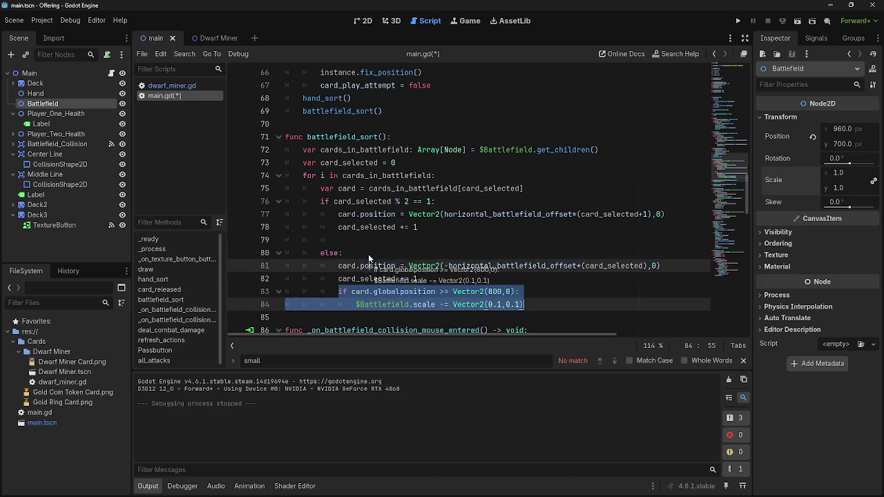
click(369, 240)
click(358, 306)
key(BackSpace)
key(BackSpace)
key(BackSpace)
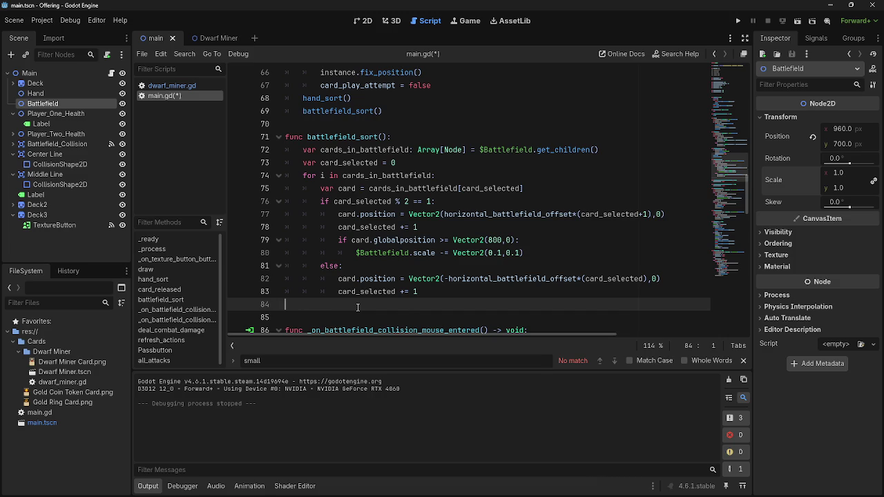
Step: Run the game to test the relocated shrink check
drag(338, 240, 549, 253)
click(550, 253)
click(737, 21)
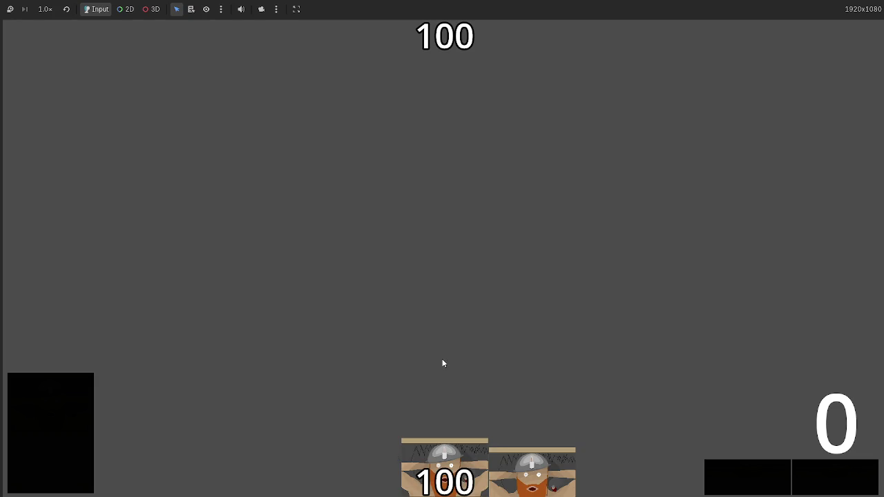
Step: Change card.globalposition to card.position on line 79 and restart the game
mouse_move(428, 453)
mouse_down()
mouse_move(444, 342)
mouse_move(433, 366)
mouse_up()
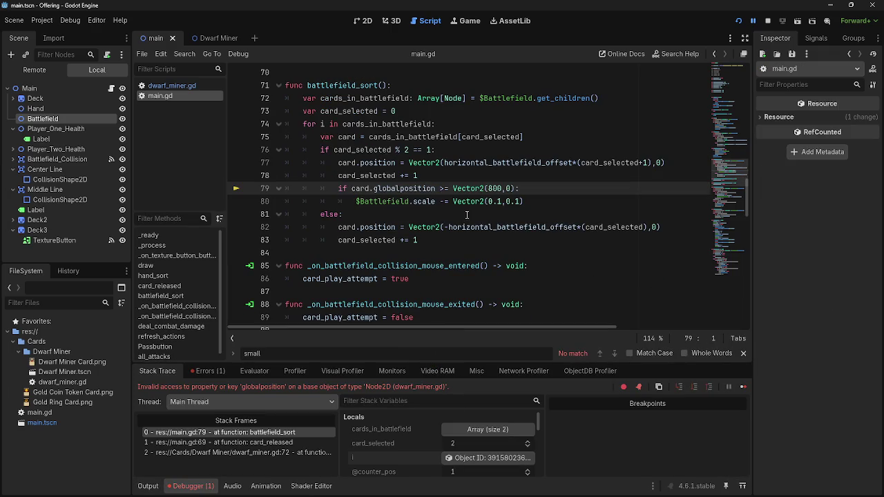
drag(401, 188, 372, 188)
key(BackSpace)
click(495, 188)
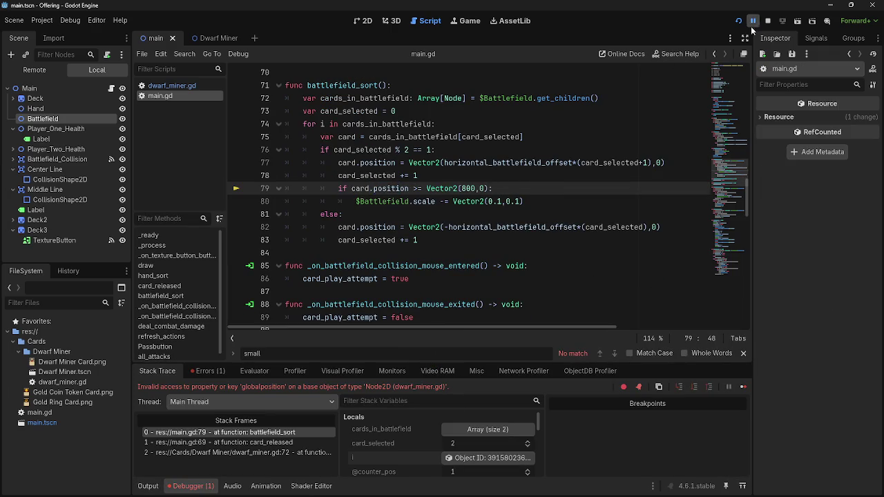
click(764, 25)
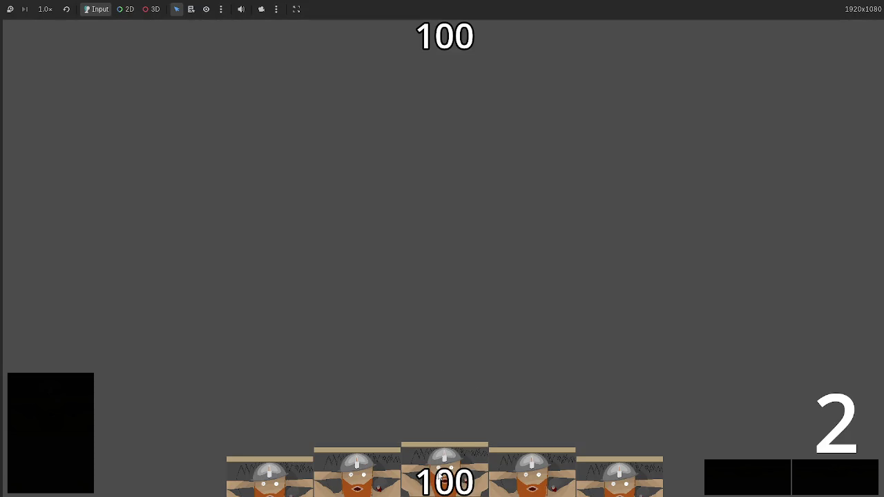
Step: Play thirteen dwarf cards into the shrinking battlefield row, then close the game
click(442, 483)
click(442, 483)
click(445, 483)
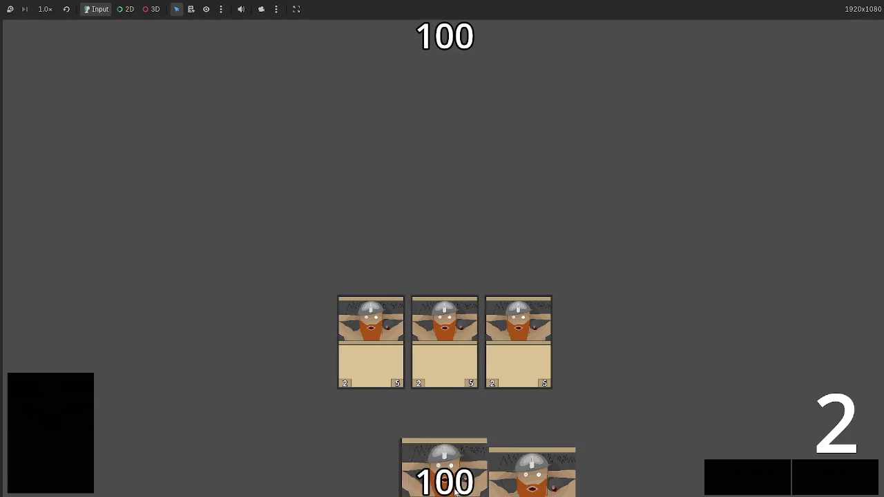
click(456, 486)
click(468, 488)
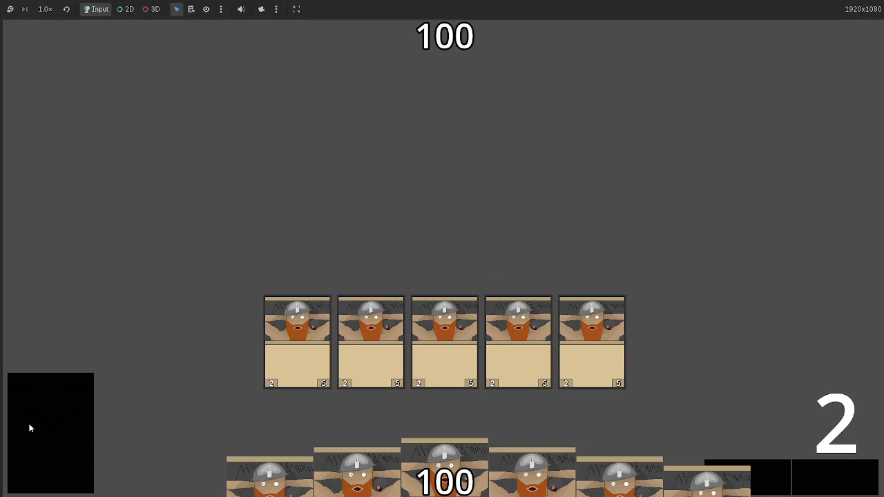
click(413, 459)
click(446, 470)
click(455, 466)
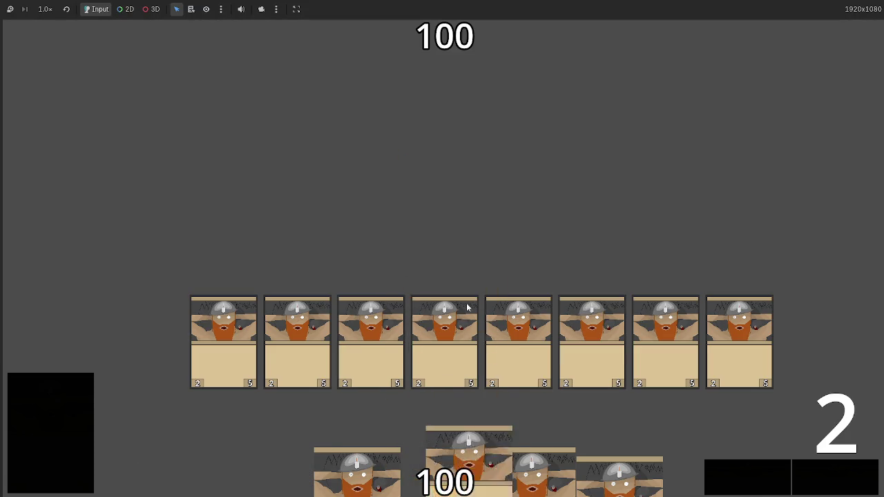
click(453, 457)
drag(453, 457, 446, 190)
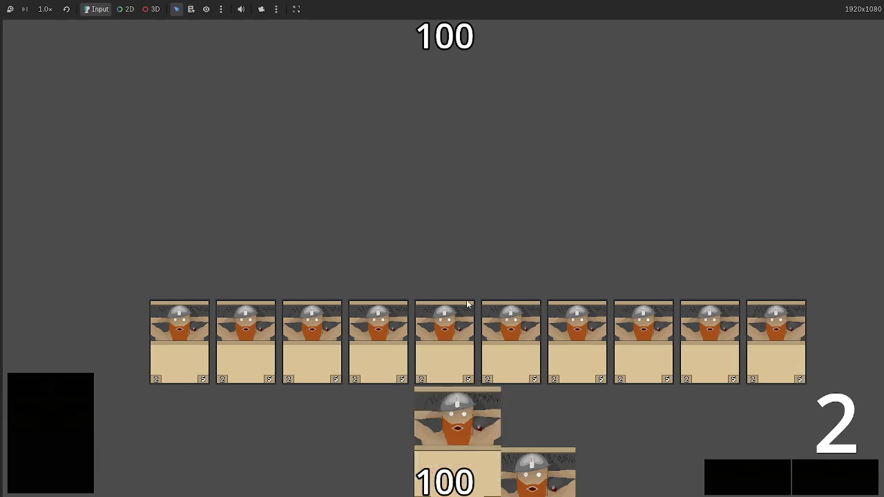
drag(491, 456, 442, 261)
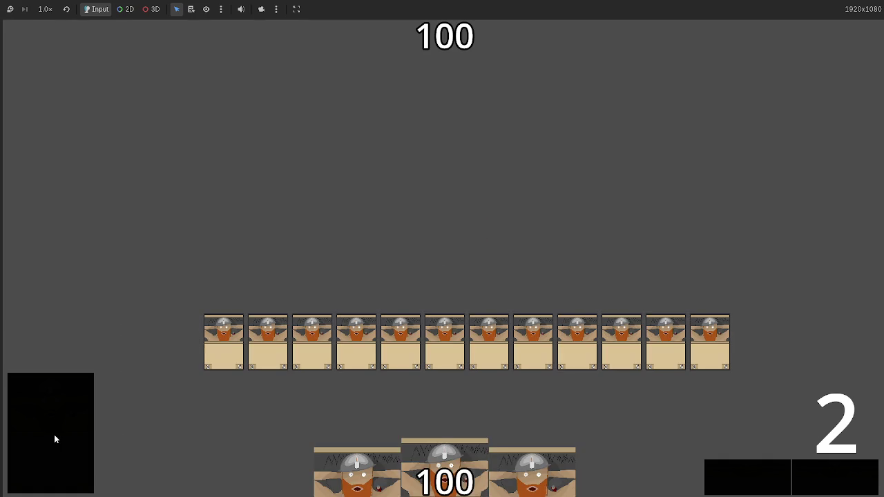
drag(445, 471, 468, 217)
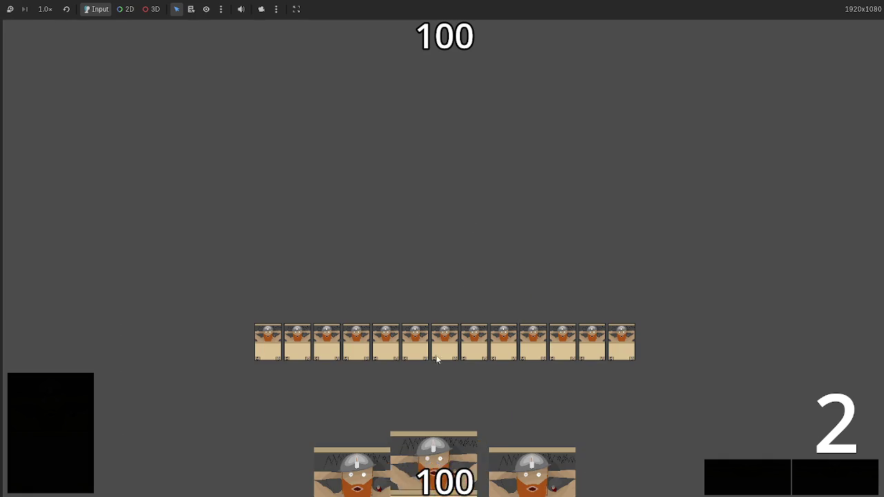
key(F8)
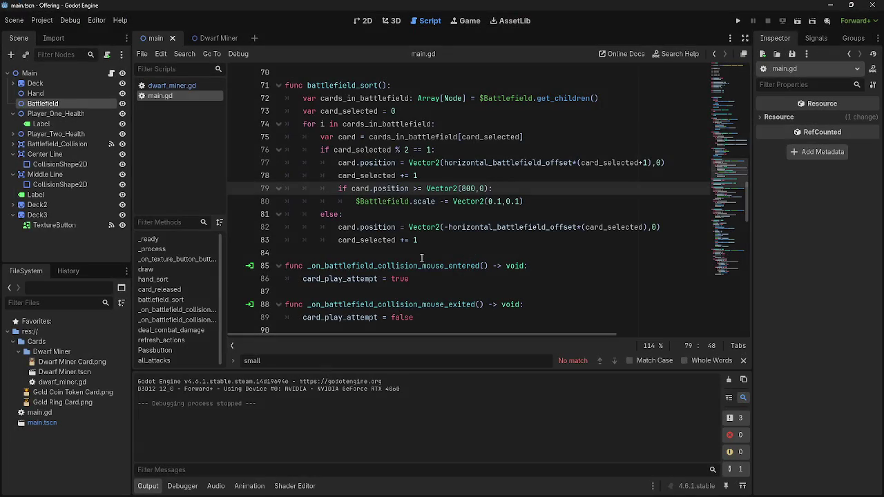
drag(321, 153, 439, 152)
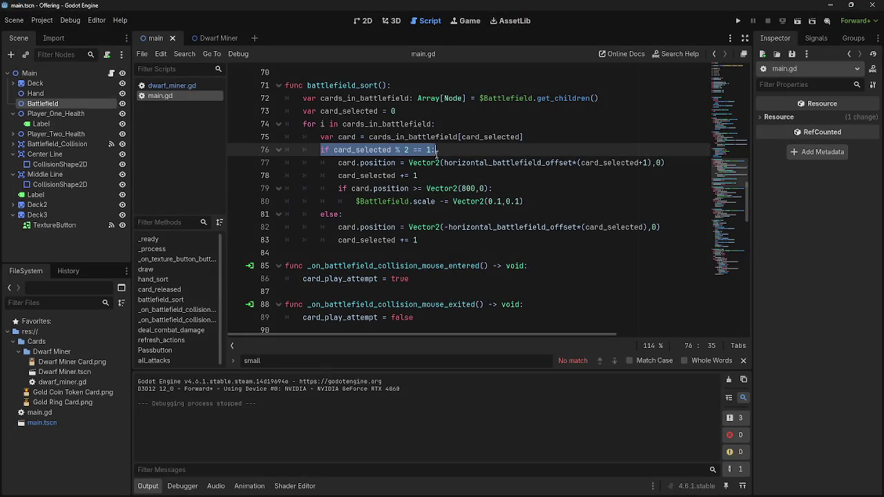
click(438, 150)
click(354, 162)
drag(354, 162, 524, 201)
click(339, 188)
mouse_move(339, 188)
mouse_down()
mouse_move(538, 203)
mouse_move(338, 188)
mouse_up()
click(538, 203)
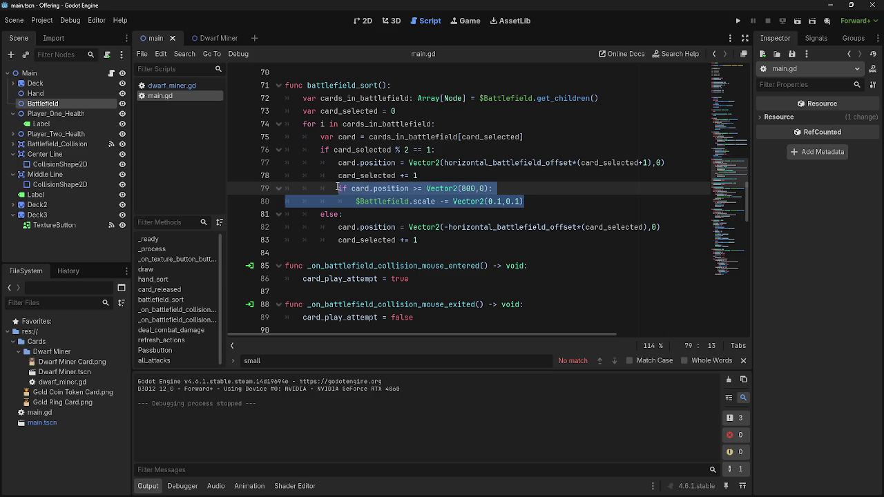
click(338, 188)
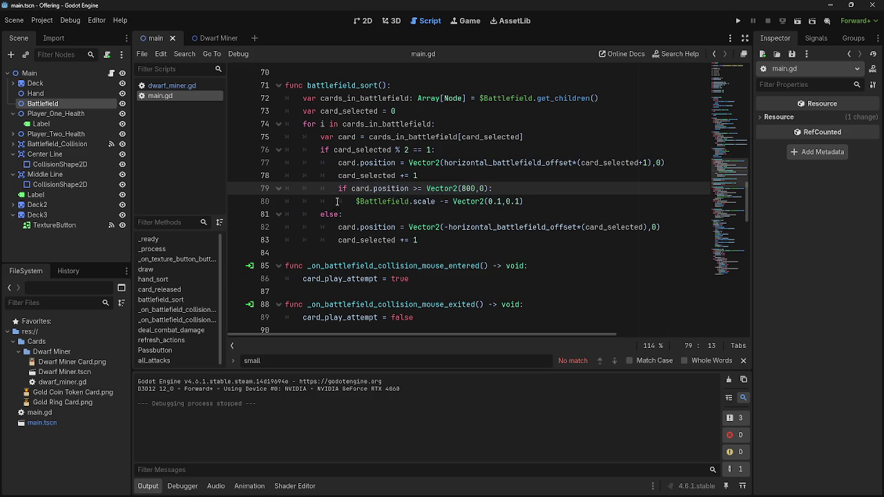
click(335, 200)
click(333, 195)
click(334, 199)
click(336, 192)
click(345, 206)
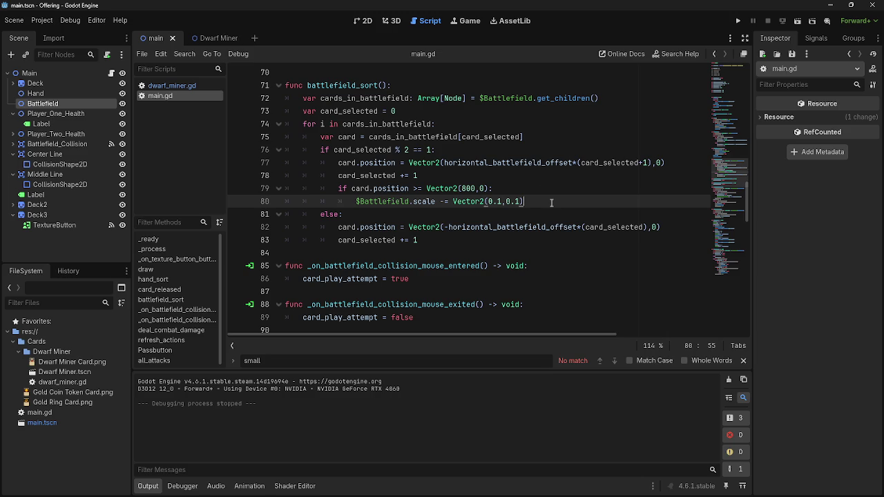
key(alt+Tab)
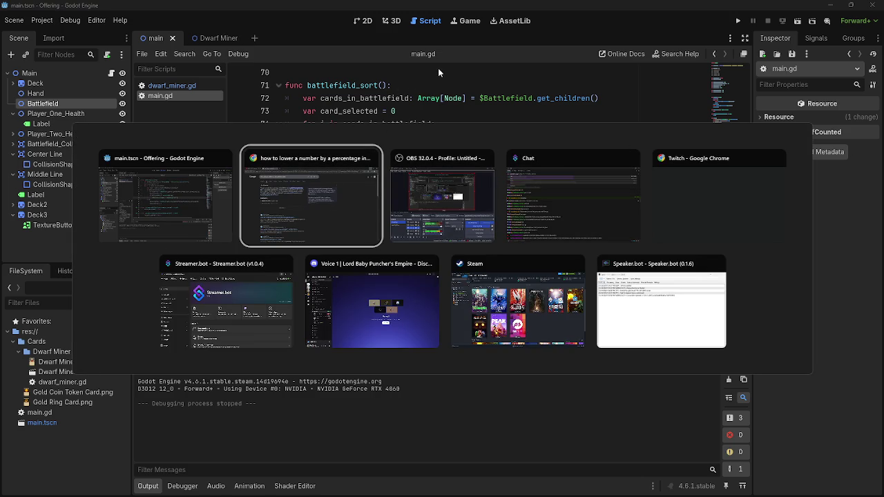
key(Escape)
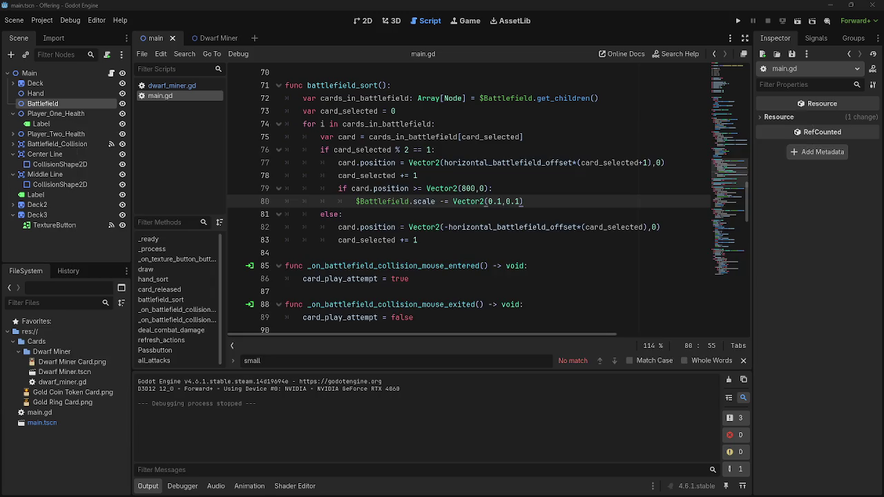
key(alt+Tab)
click(374, 252)
scroll(374, 207, up, 3)
scroll(373, 208, up, 3)
scroll(373, 286, down, 4)
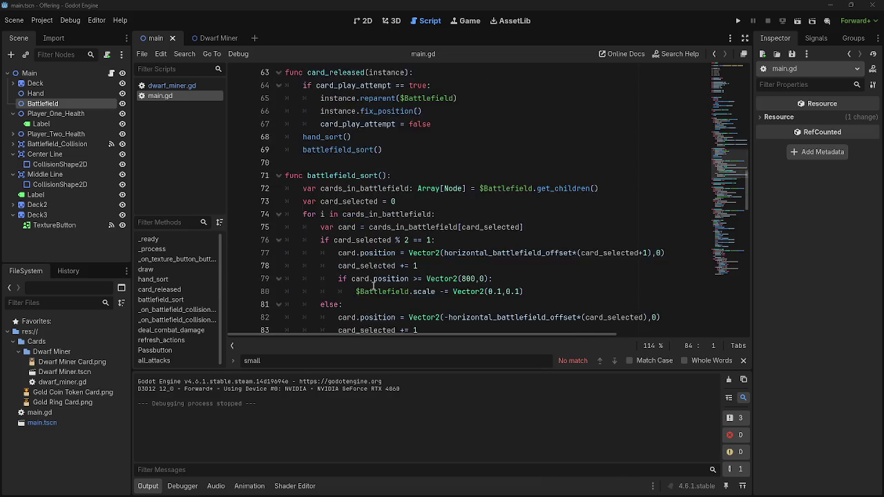
scroll(373, 286, down, 3)
scroll(380, 217, down, 2)
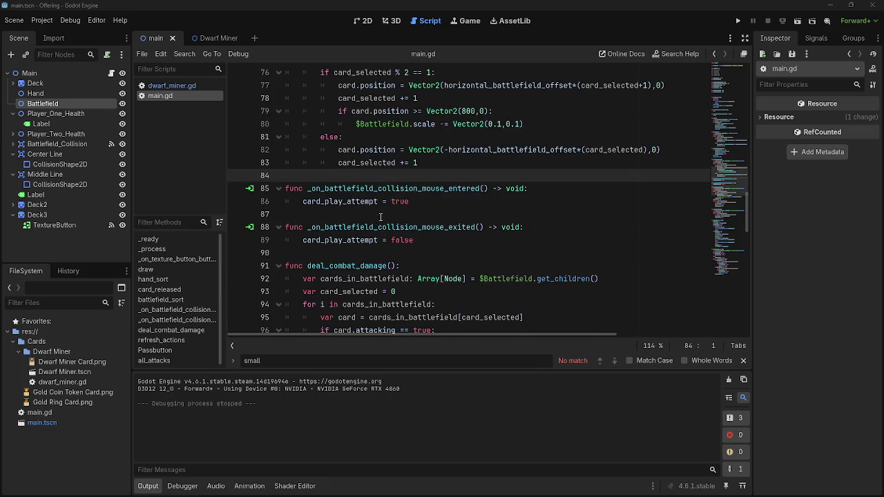
scroll(380, 218, down, 9)
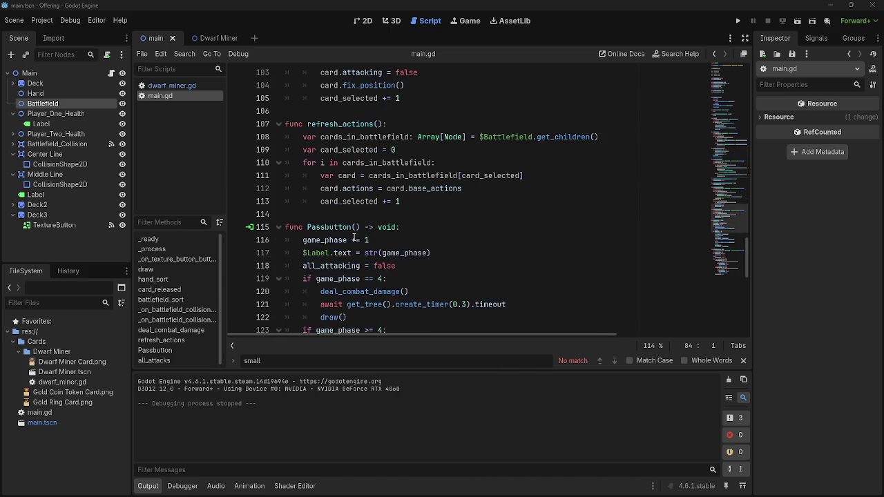
scroll(355, 238, down, 7)
scroll(365, 262, up, 16)
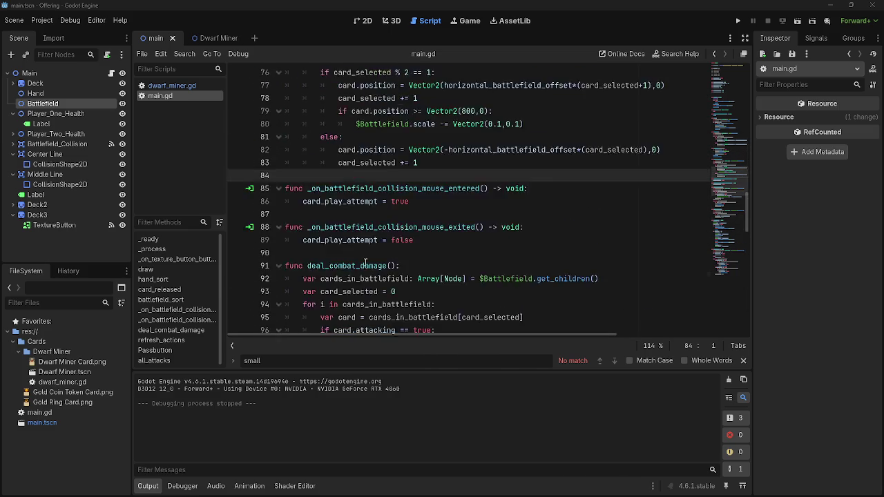
scroll(366, 263, up, 6)
scroll(365, 262, down, 3)
scroll(366, 262, up, 1)
scroll(365, 263, down, 1)
scroll(366, 262, up, 1)
scroll(365, 263, down, 1)
scroll(365, 262, down, 6)
scroll(365, 262, up, 6)
scroll(366, 262, down, 2)
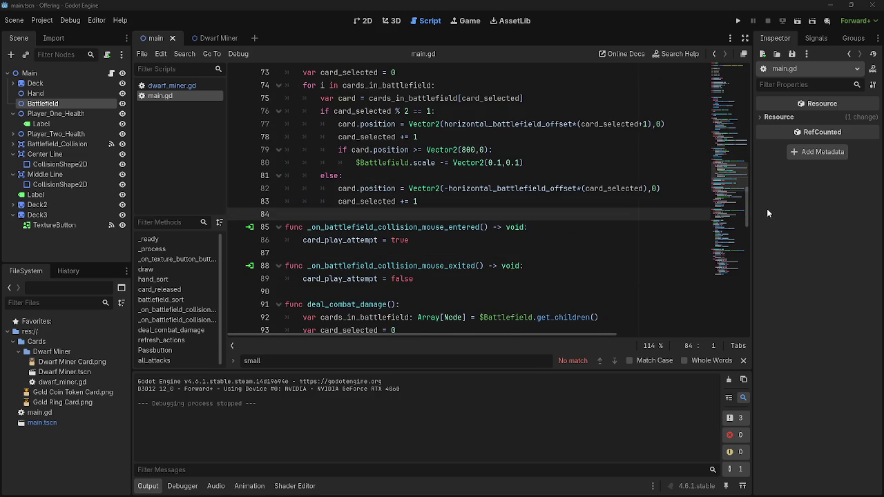
mouse_move(749, 205)
mouse_down()
mouse_move(747, 212)
mouse_move(744, 183)
mouse_move(744, 193)
mouse_up()
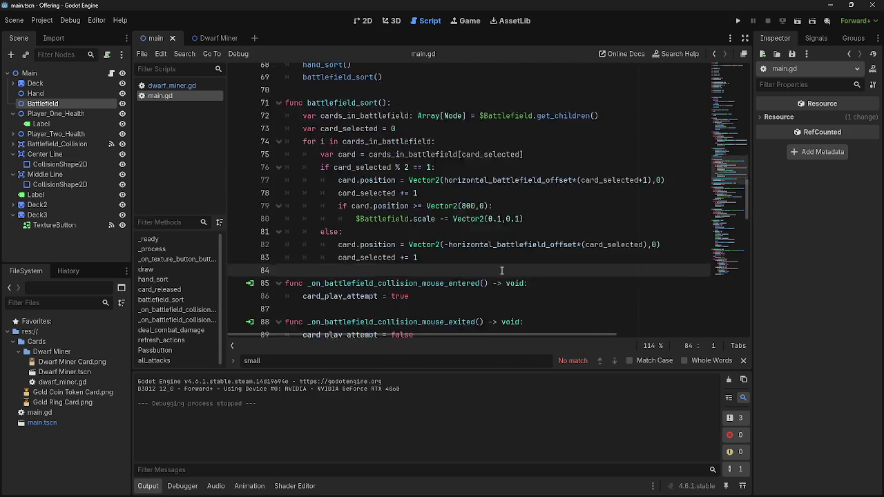
scroll(501, 270, down, 3)
scroll(502, 270, up, 2)
scroll(501, 270, up, 2)
scroll(496, 265, down, 1)
click(490, 261)
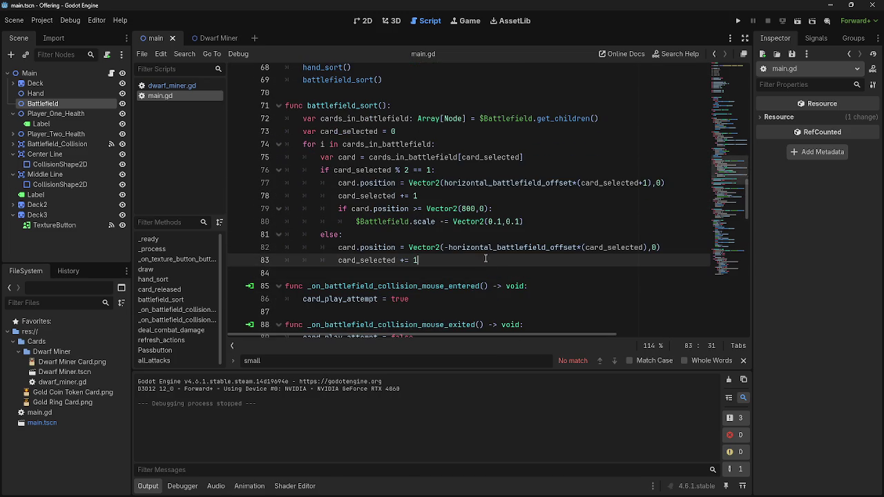
double_click(389, 222)
click(472, 221)
click(470, 211)
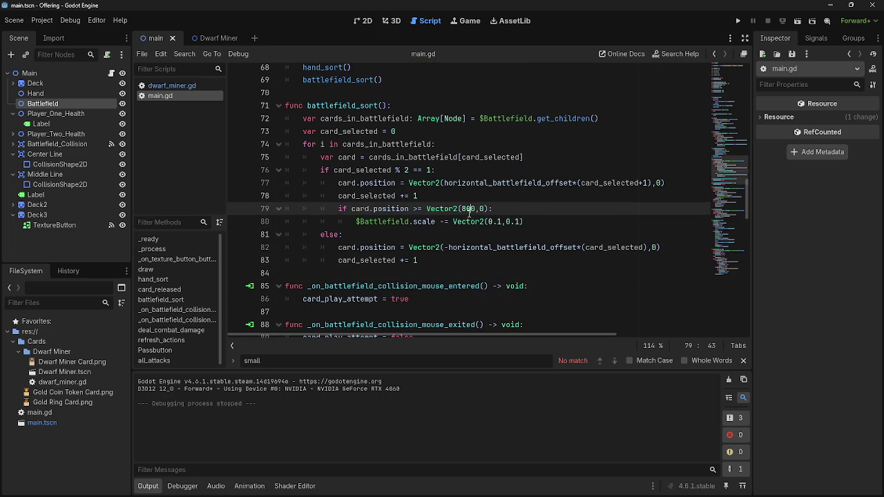
key(alt+Tab)
click(373, 208)
Step: Change line 79 to card.global_position and test-run with five dwarf cards
text(global_)
text(_)
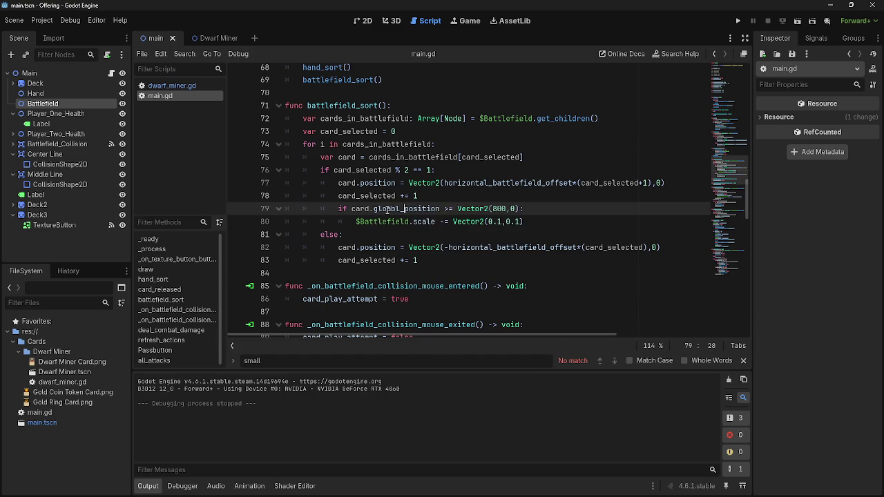
key(BackSpace)
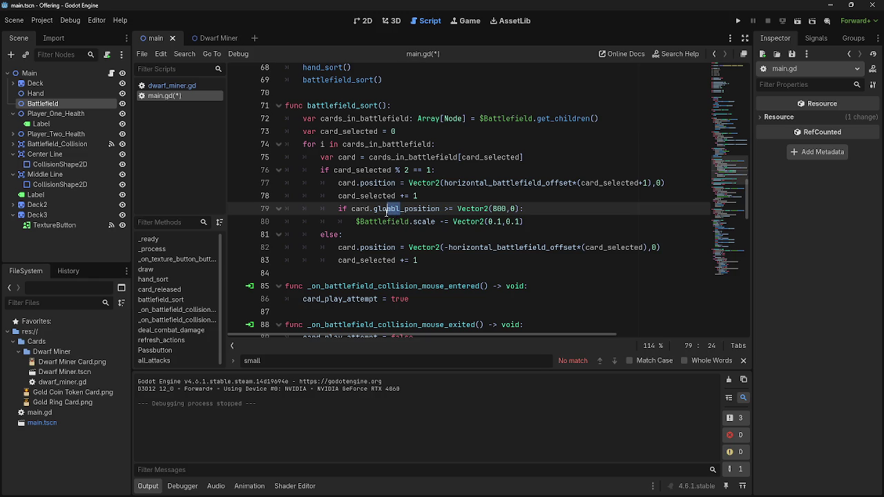
text(bal)
click(738, 22)
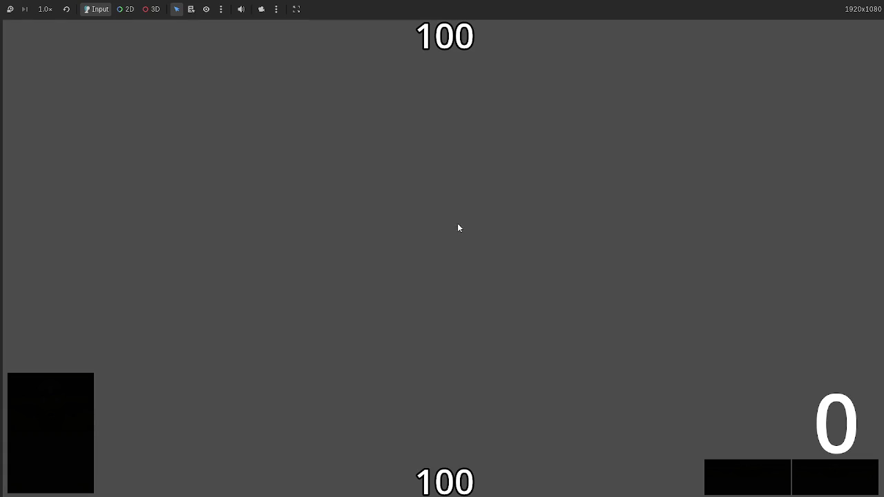
mouse_move(432, 456)
mouse_down()
mouse_move(430, 275)
mouse_move(442, 325)
mouse_move(446, 318)
mouse_up()
drag(442, 476, 439, 182)
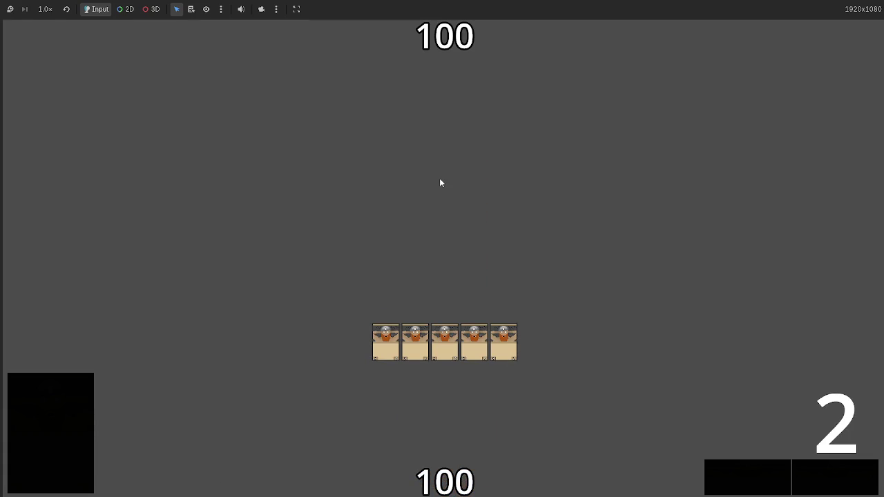
key(F8)
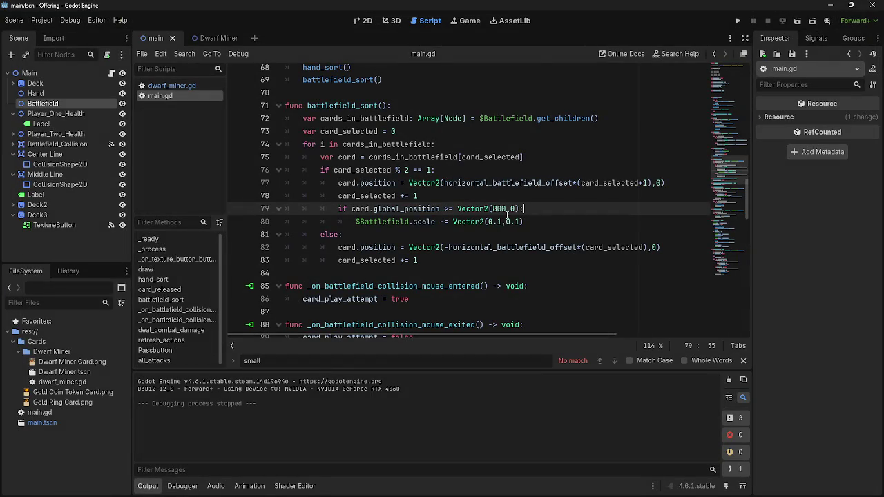
Step: Raise the width threshold from 800 to 1650 and run the game
text(16)
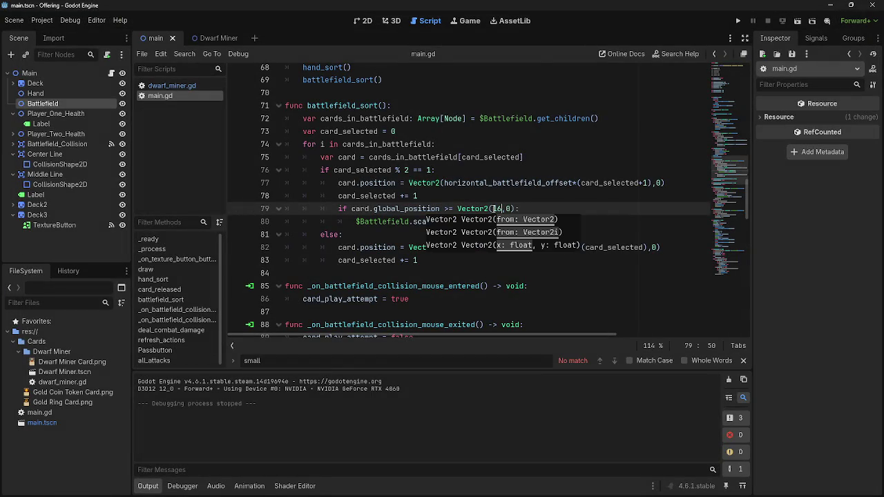
key(End)
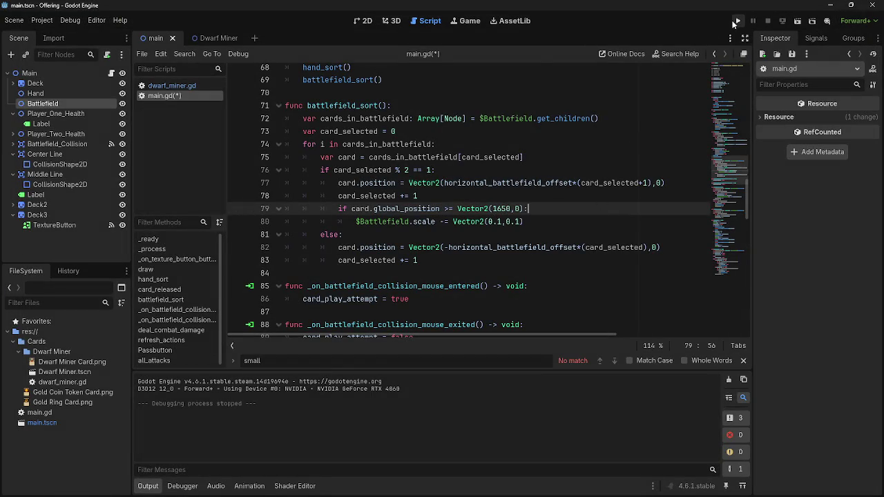
click(738, 20)
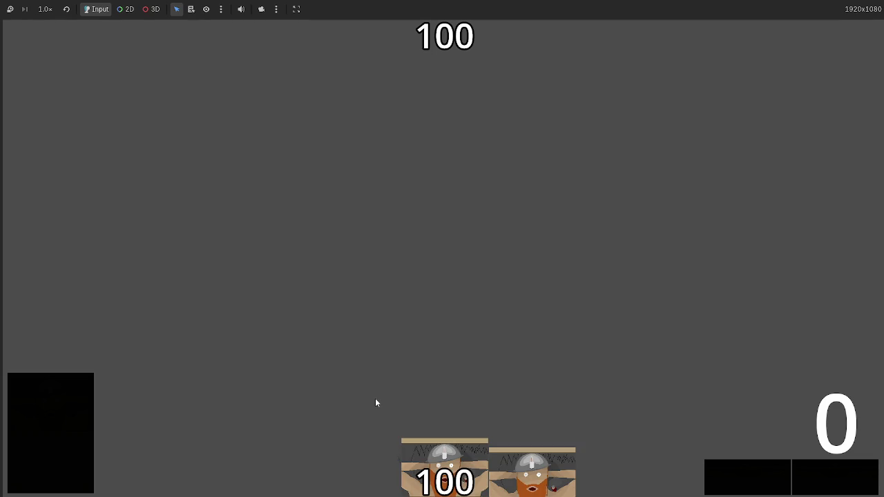
Step: Play about twenty dwarf cards, drawing new hands from the deck, then stop the game
mouse_move(444, 466)
mouse_down()
mouse_move(449, 223)
mouse_move(416, 228)
mouse_up()
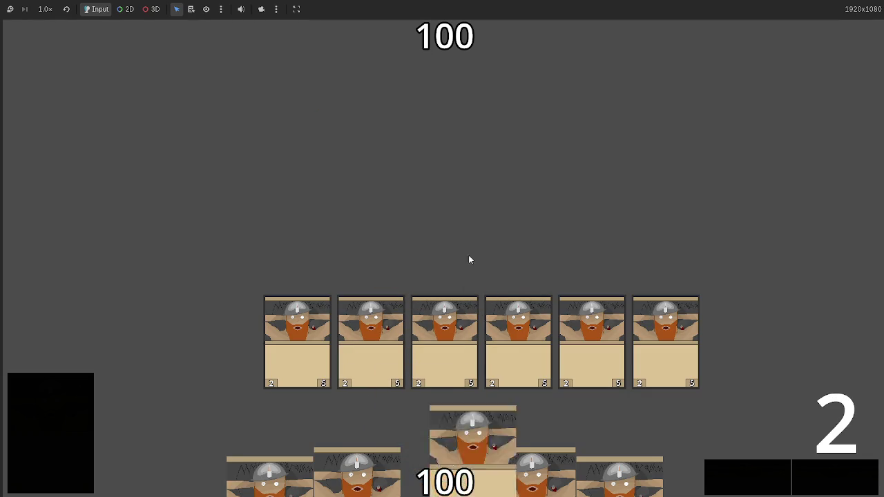
drag(445, 466, 482, 157)
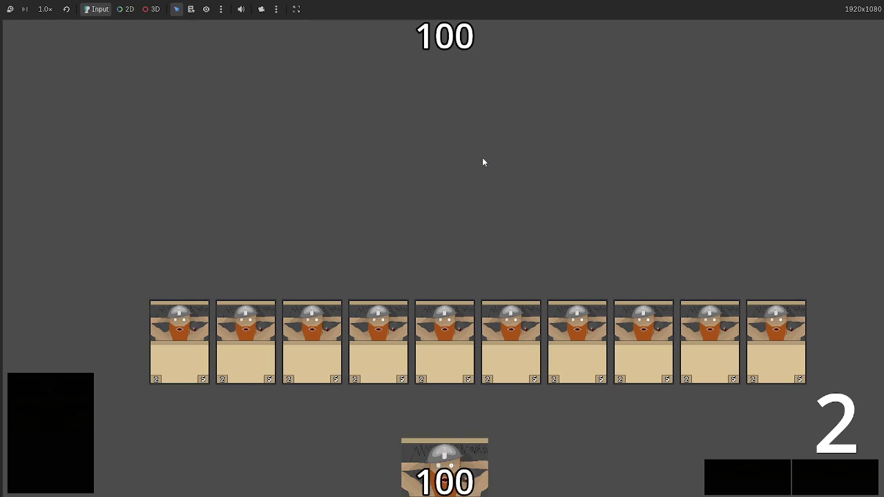
drag(446, 477, 451, 168)
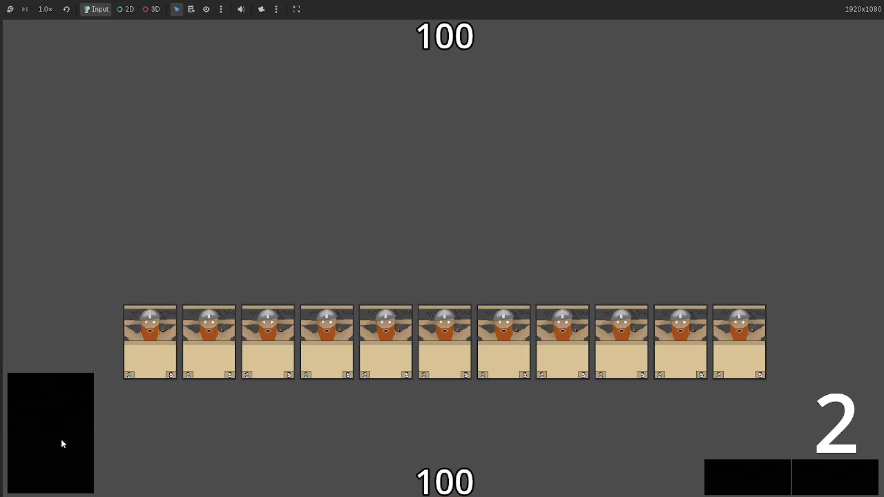
drag(445, 477, 473, 212)
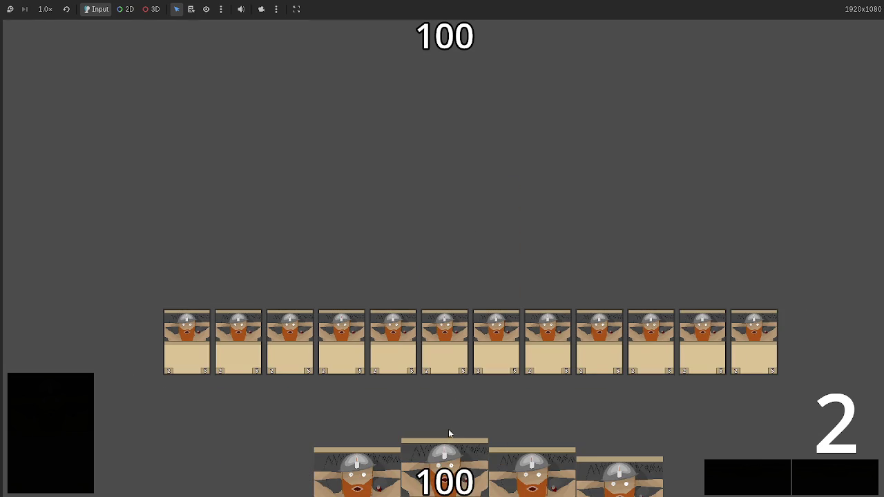
mouse_move(445, 470)
mouse_down()
mouse_move(440, 239)
mouse_move(450, 196)
mouse_move(452, 221)
mouse_move(449, 196)
mouse_up()
click(31, 446)
drag(445, 470, 445, 232)
drag(444, 463, 445, 324)
drag(419, 444, 439, 205)
click(20, 391)
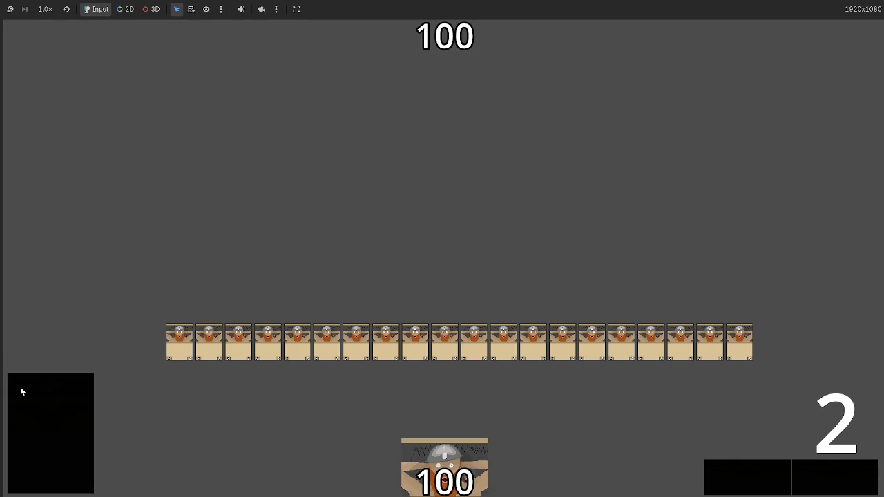
drag(493, 454, 477, 321)
mouse_move(459, 459)
mouse_down()
mouse_move(456, 219)
mouse_move(435, 286)
mouse_move(458, 311)
mouse_up()
key(F8)
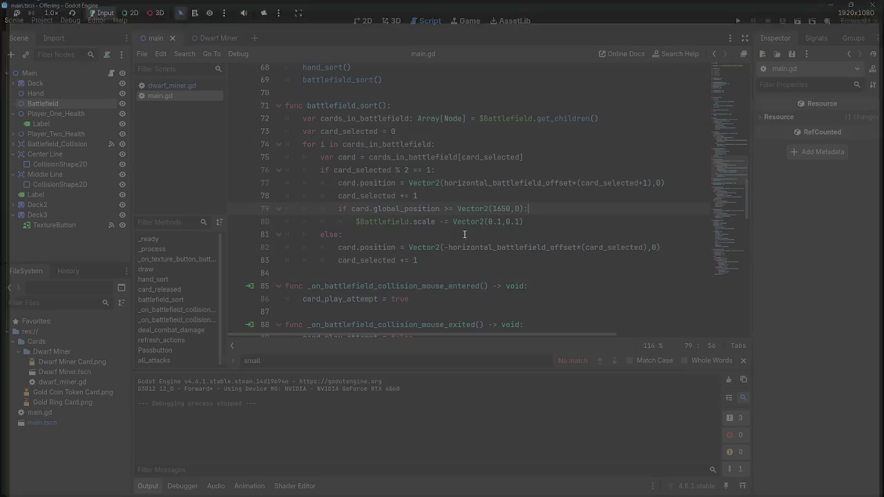
Step: Put the caret at the end of lines 80 and 79 in battlefield_sort
click(580, 218)
click(577, 208)
click(576, 216)
click(572, 210)
click(570, 215)
click(572, 209)
click(571, 218)
click(572, 209)
click(572, 218)
click(574, 209)
click(574, 218)
click(575, 208)
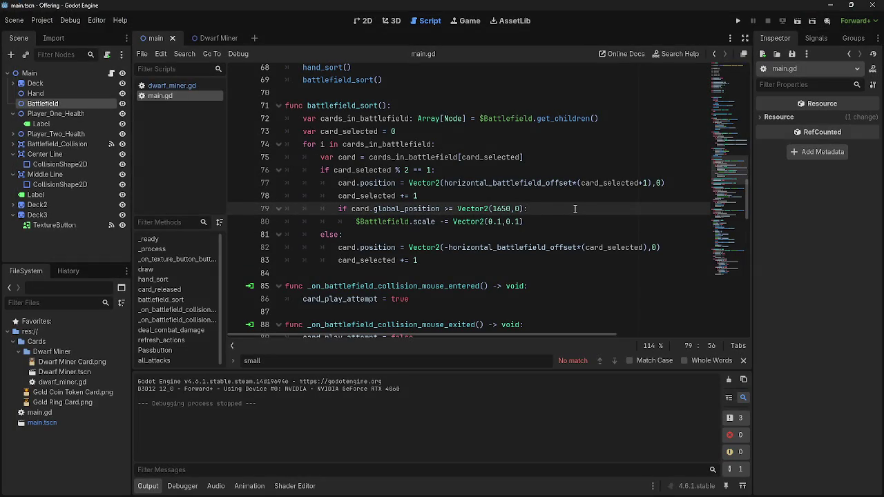
Step: Run the game, play a dwarf card onto the battlefield, and advance through the turn phases
click(739, 21)
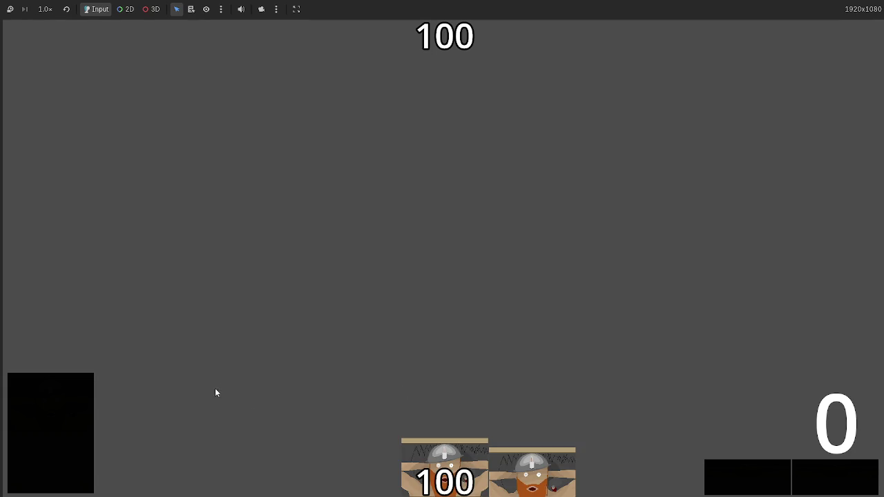
drag(446, 449, 492, 341)
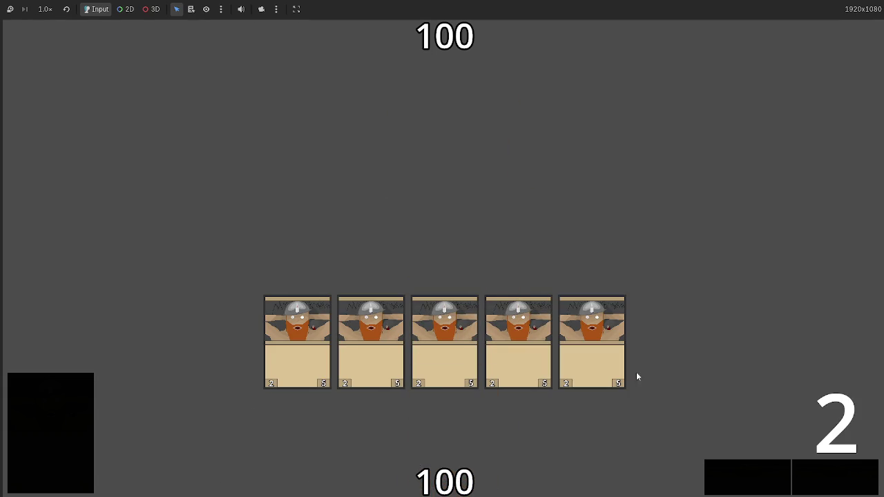
click(869, 475)
click(827, 475)
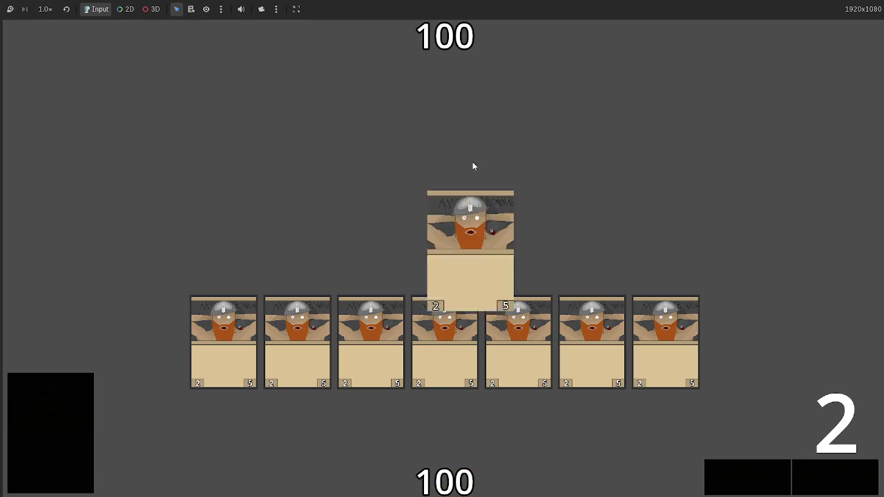
click(830, 478)
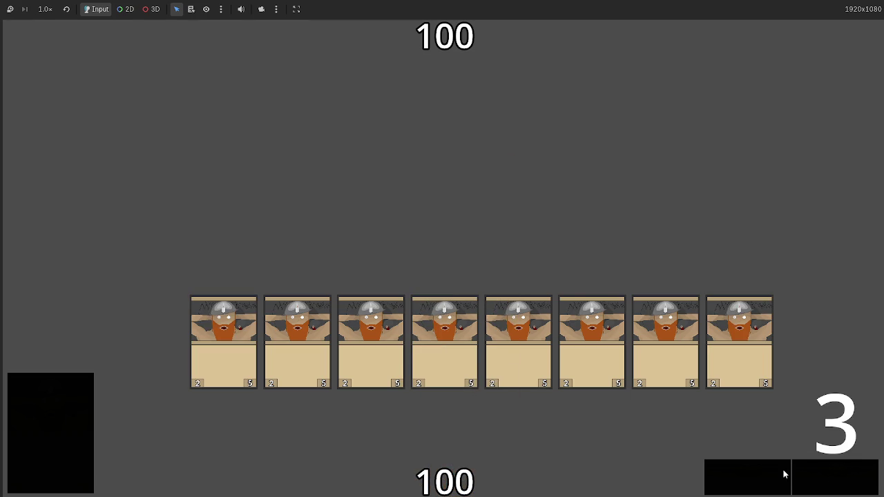
click(824, 476)
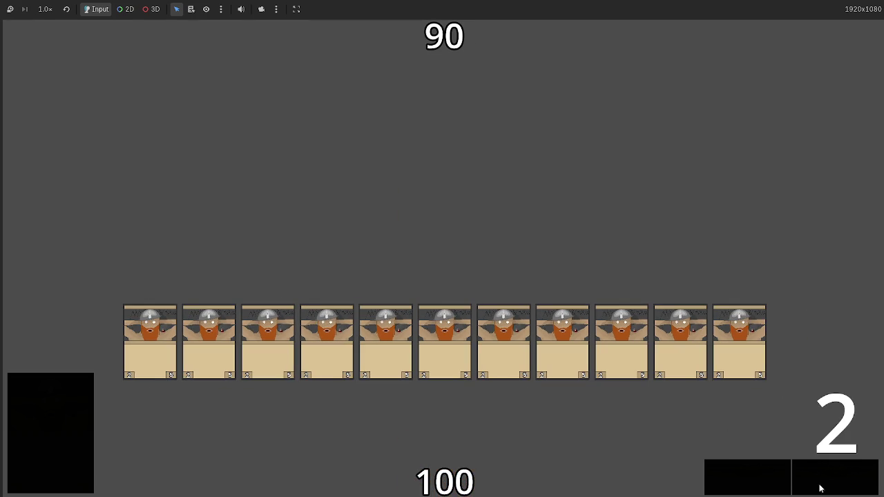
Step: Keep ending turns so the battlefield deals combat damage, then stop the run with F8
click(841, 487)
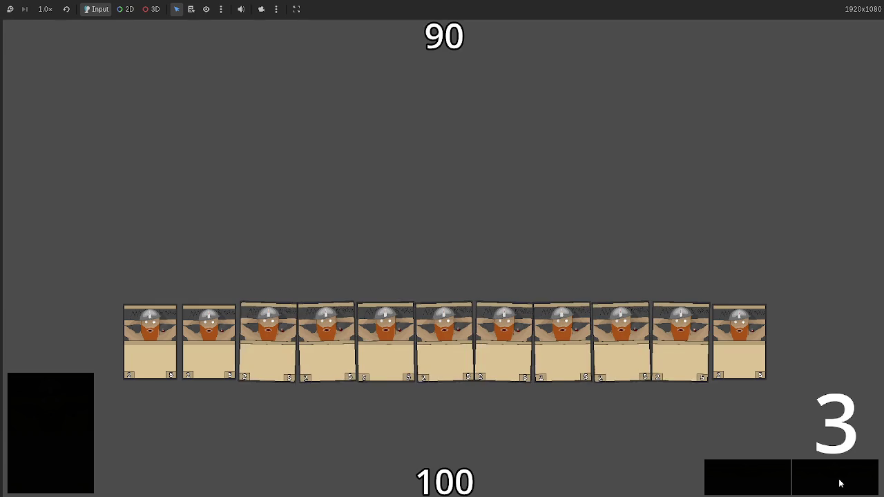
click(834, 481)
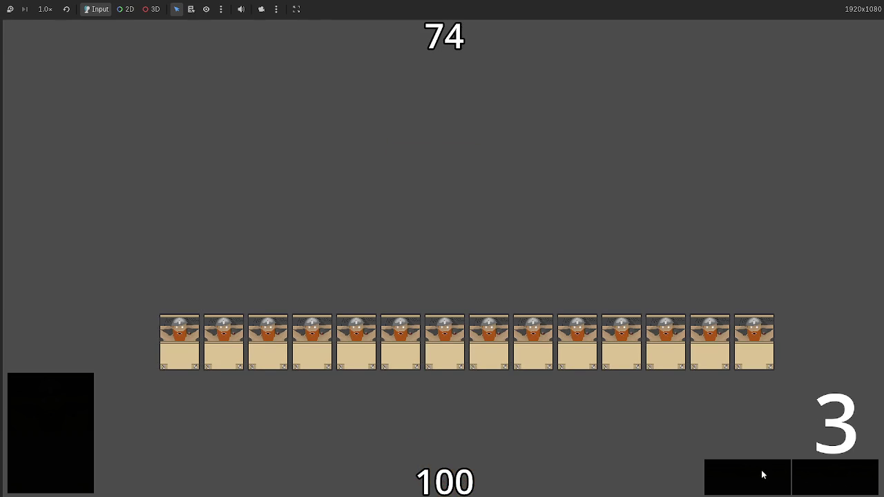
click(843, 479)
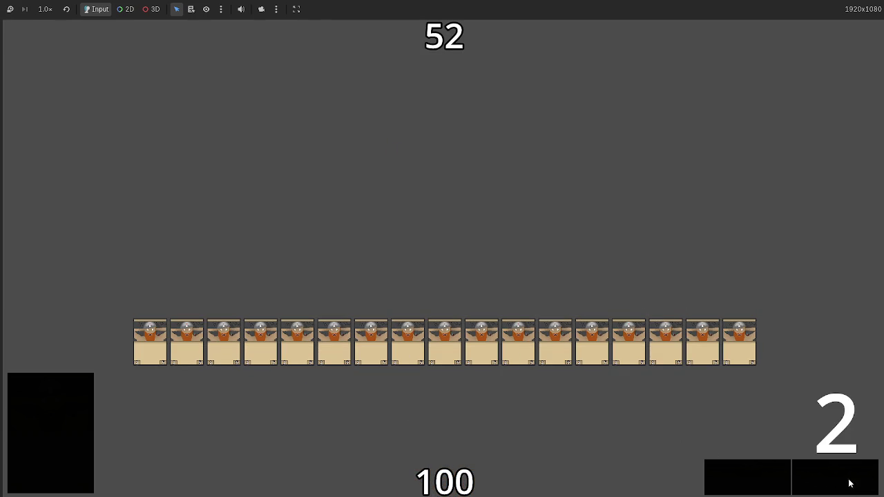
click(827, 480)
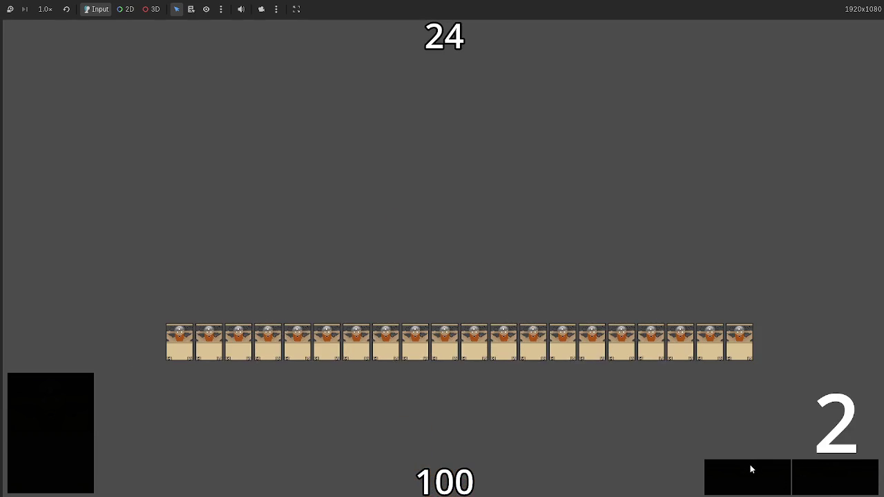
click(817, 470)
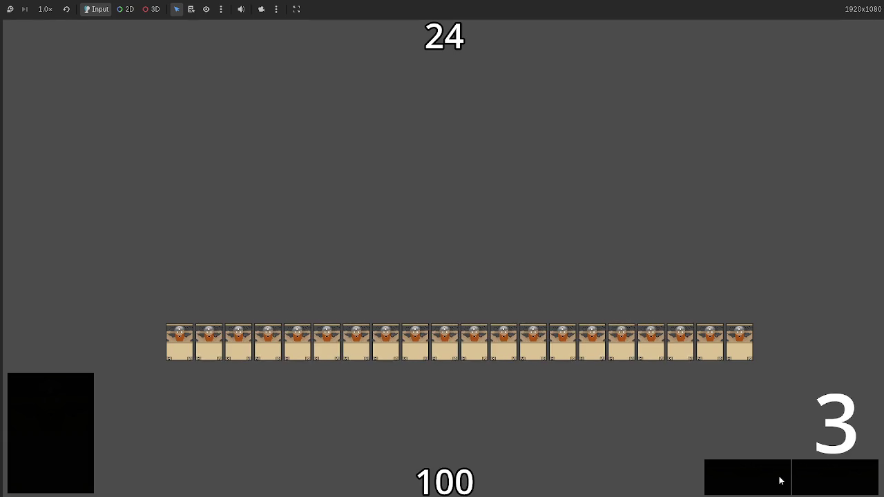
click(824, 474)
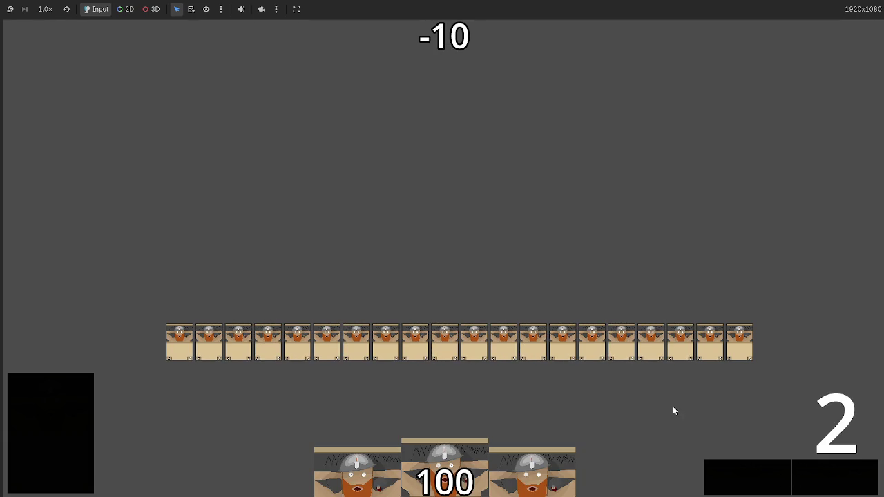
key(F8)
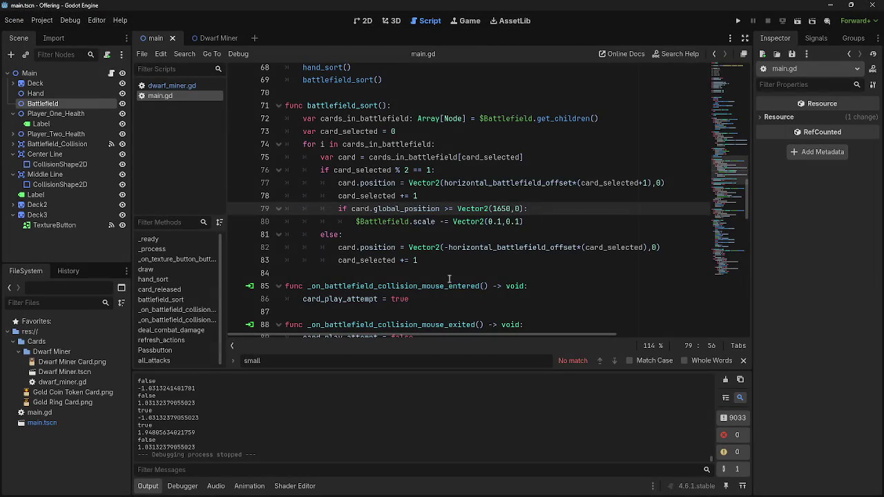
Step: Scroll down to all_attacks and put the caret at the end of its header line
scroll(457, 279, down, 13)
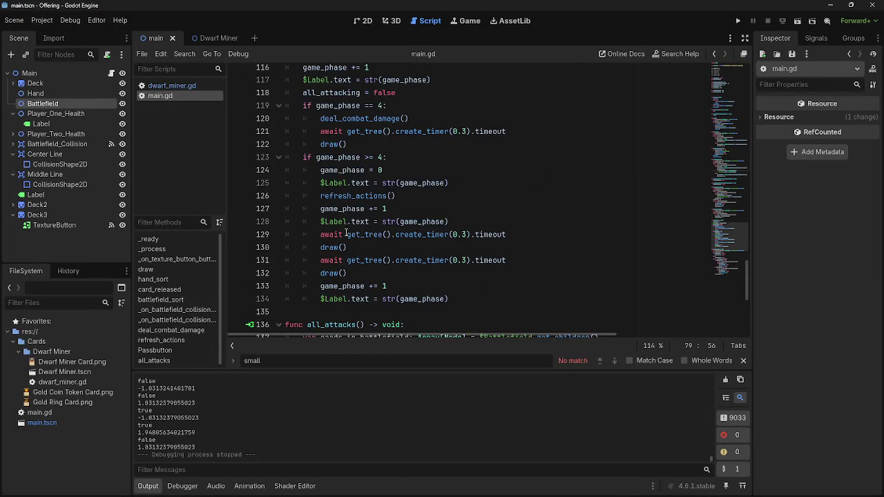
scroll(349, 238, down, 9)
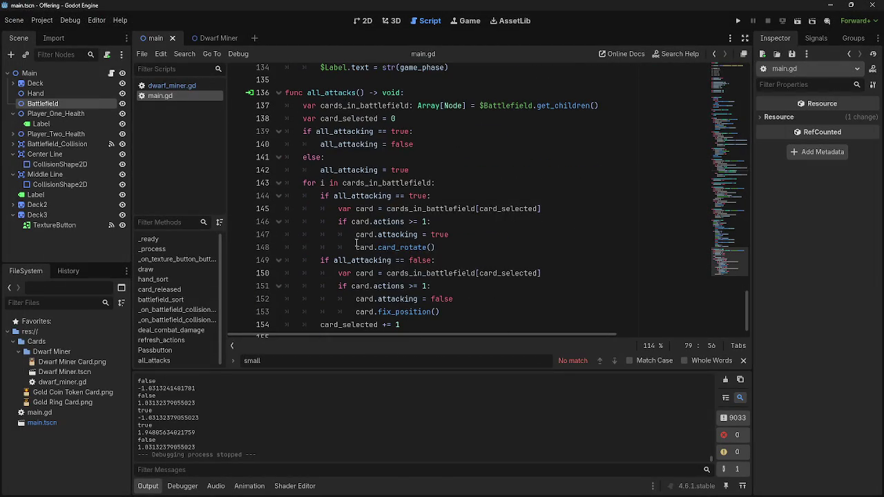
scroll(393, 145, down, 1)
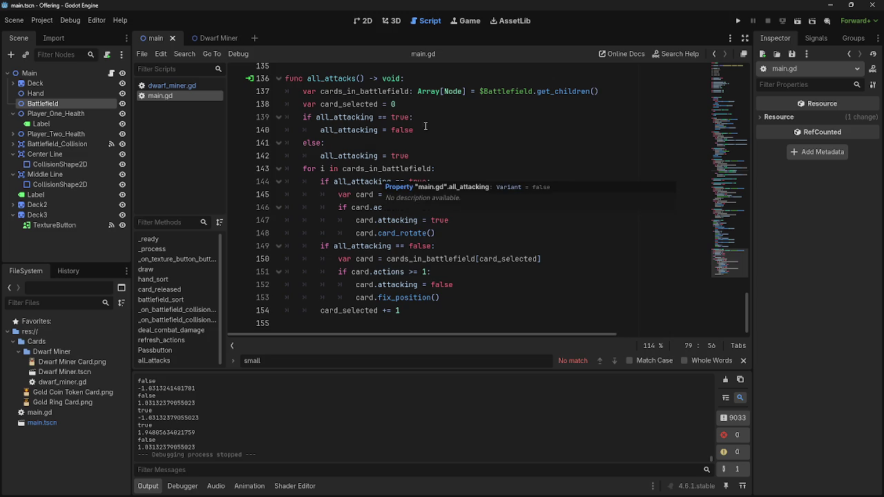
drag(422, 156, 322, 156)
click(301, 155)
scroll(397, 106, up, 5)
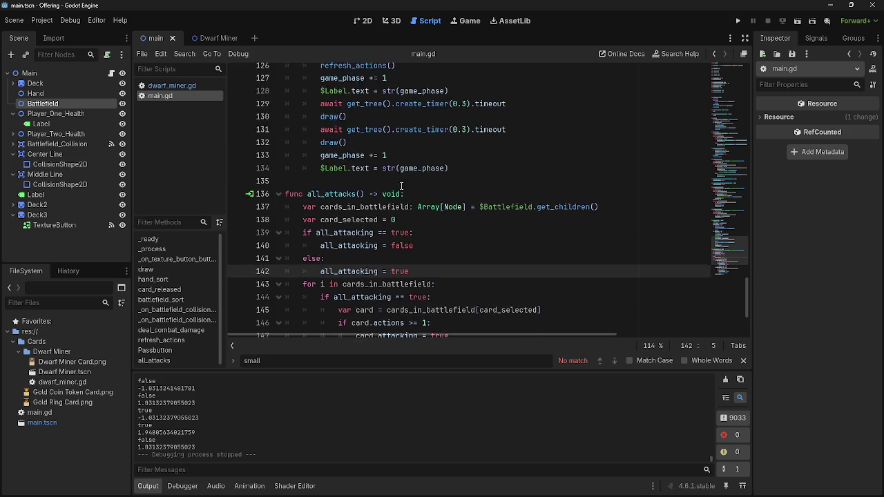
scroll(397, 196, down, 4)
click(325, 117)
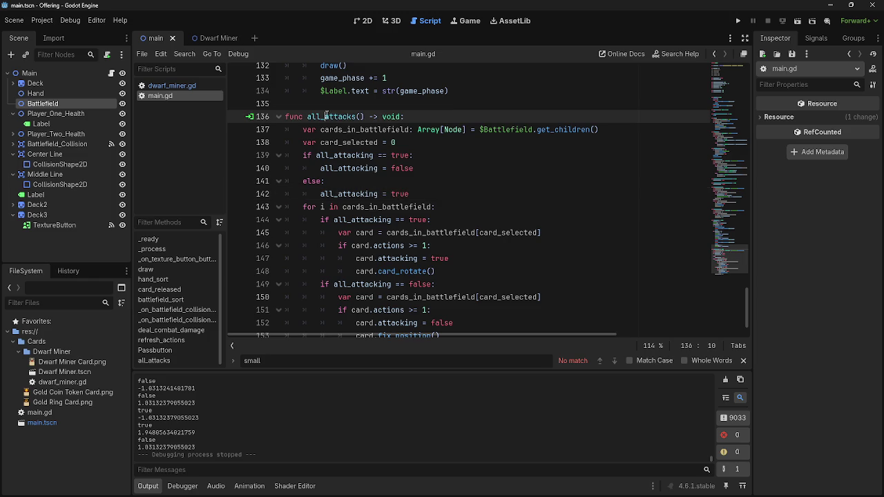
click(450, 116)
Step: Add 'if game_phase == 3' under the header, indent the body beneath it, and run the project
key(Return)
text(if game_phase )
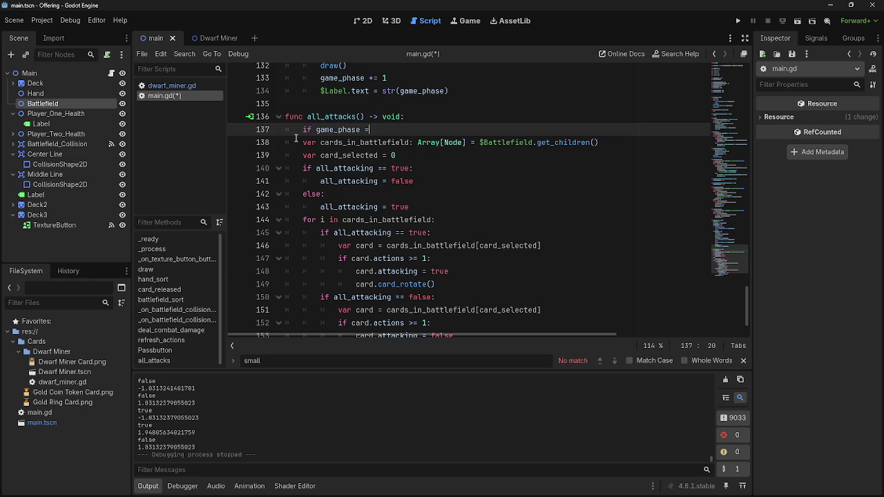
text(== 3:)
mouse_move(302, 117)
mouse_down()
mouse_move(397, 131)
mouse_move(541, 257)
mouse_move(485, 307)
mouse_up()
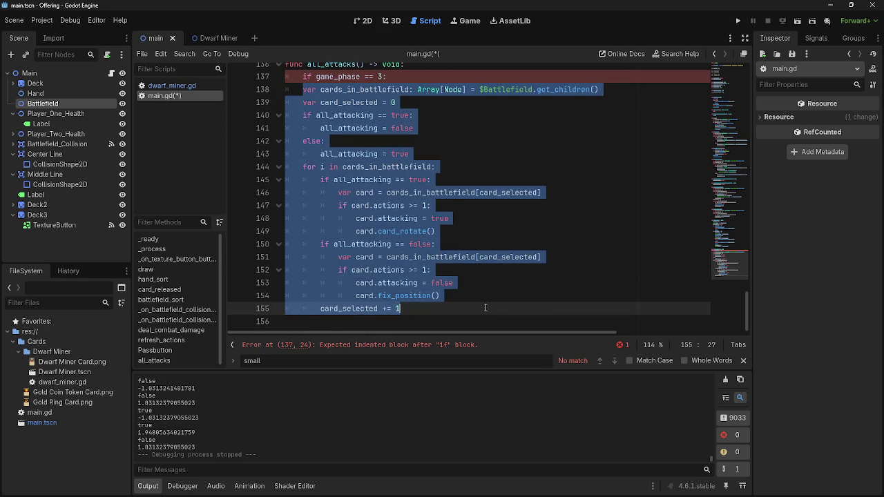
key(Tab)
click(553, 188)
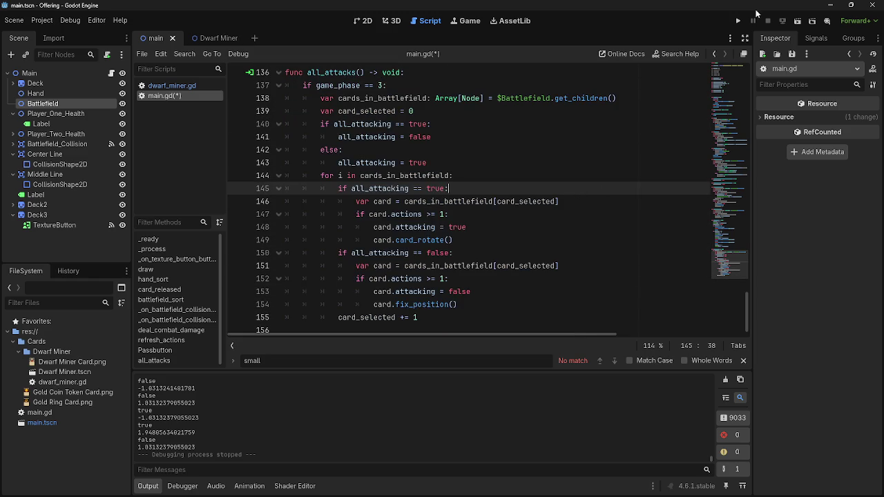
click(738, 20)
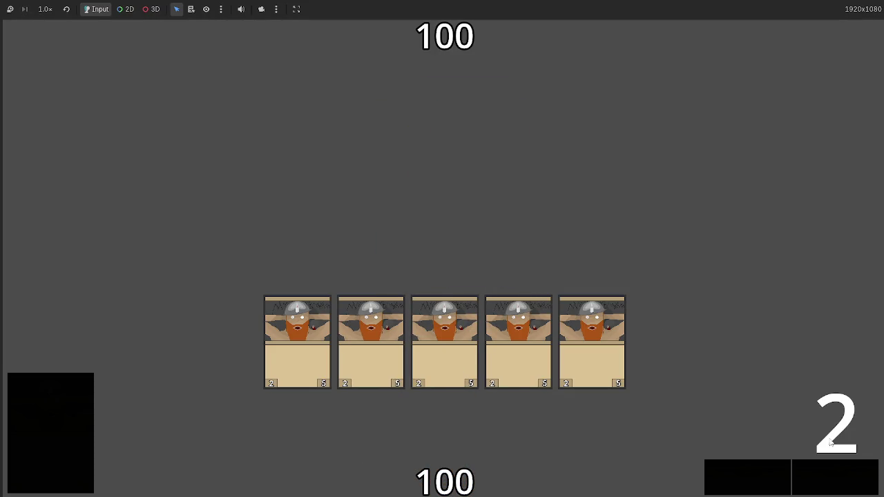
Step: Advance the running game two phases with the pass button, then stop it with F8
click(829, 478)
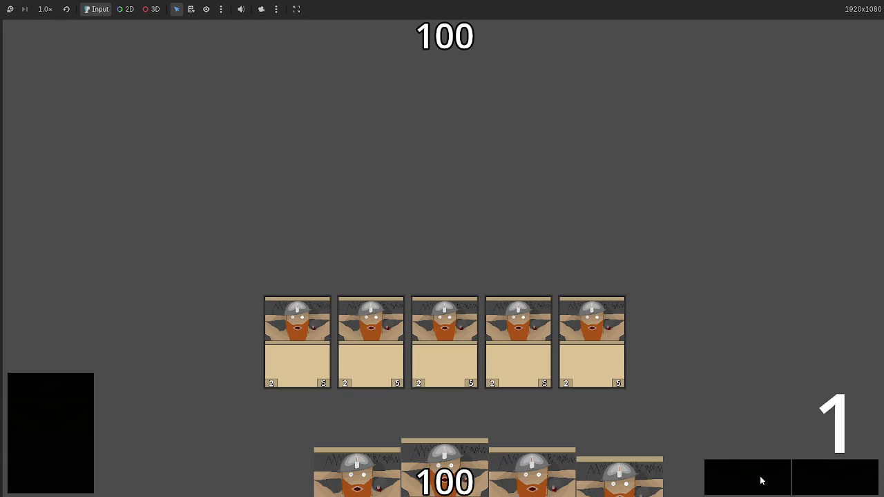
click(817, 480)
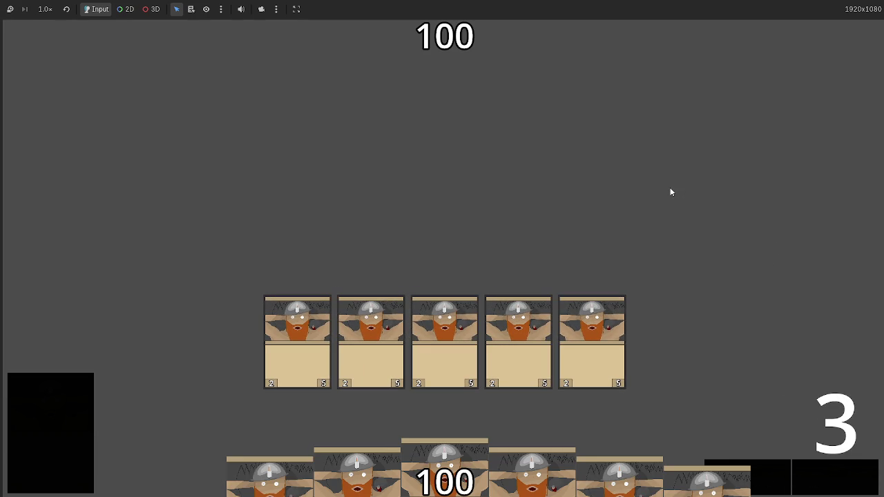
key(F8)
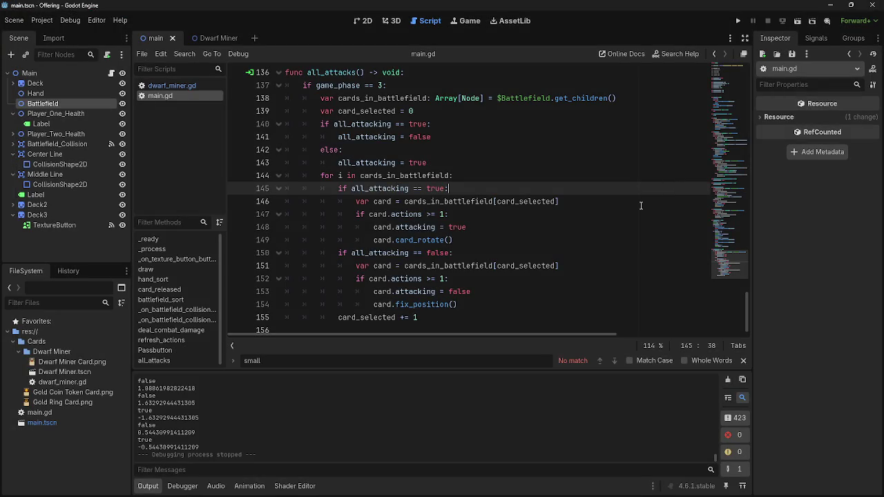
Step: Scroll up through main.gd, resting the caret on blank lines 135 and 114
scroll(481, 209, up, 6)
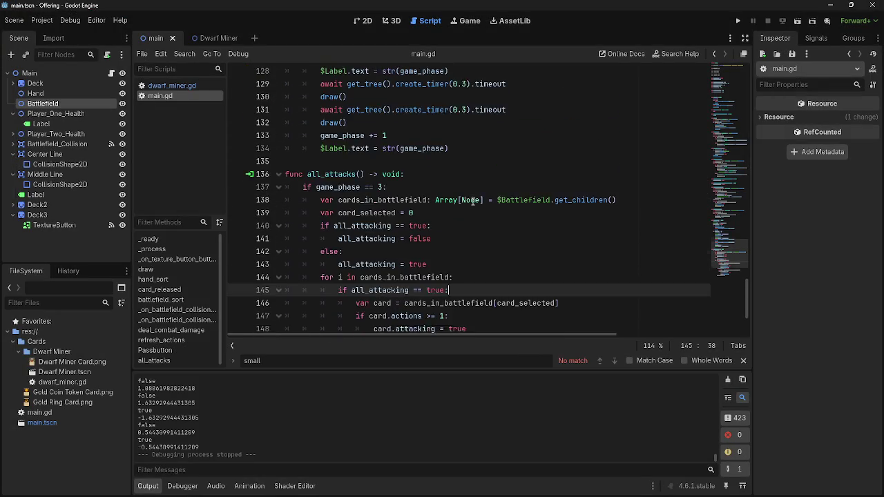
click(392, 284)
scroll(412, 275, up, 5)
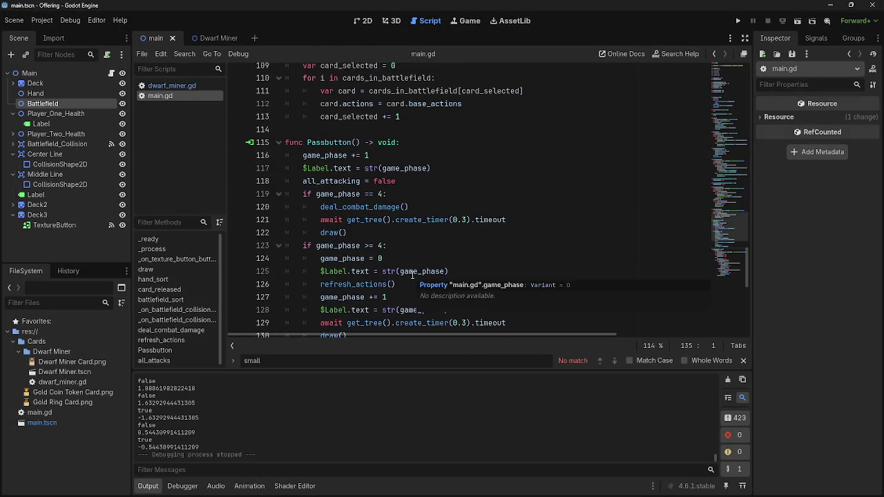
click(398, 207)
scroll(424, 230, up, 3)
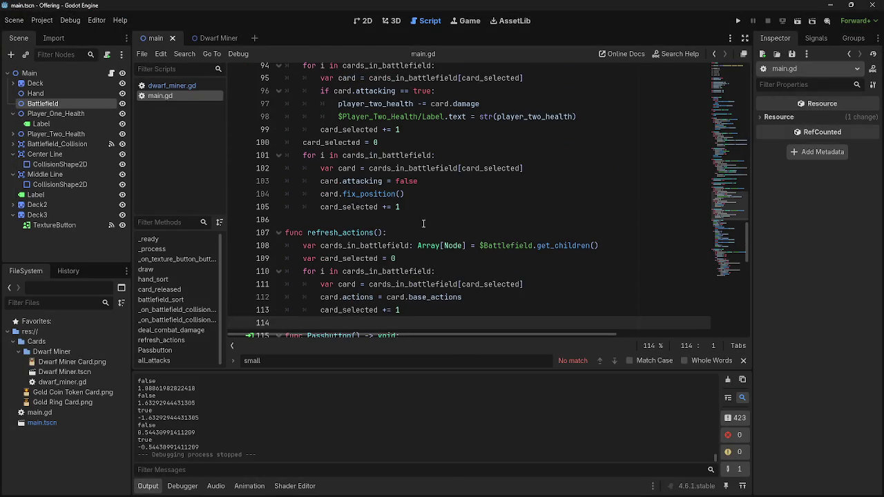
Step: Cycle through the open windows and bring the Twitch prediction window to the front
key(alt+Tab)
key(alt+Tab)
key(Tab)
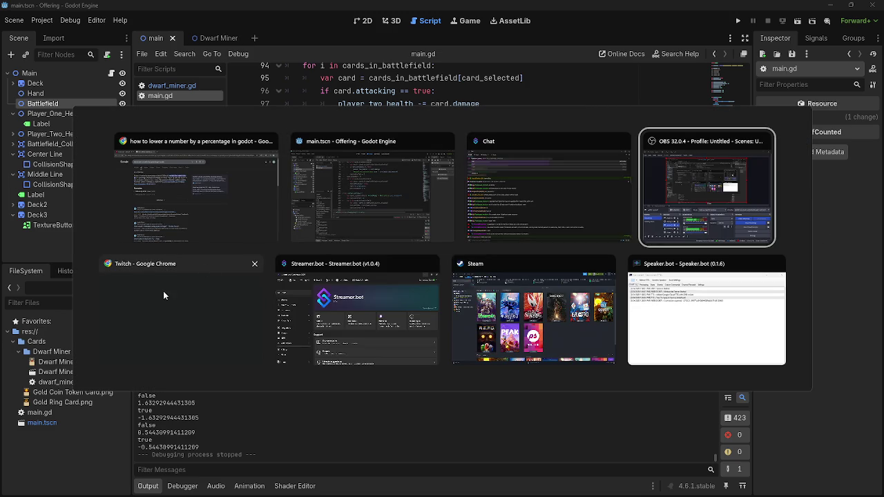
key(Escape)
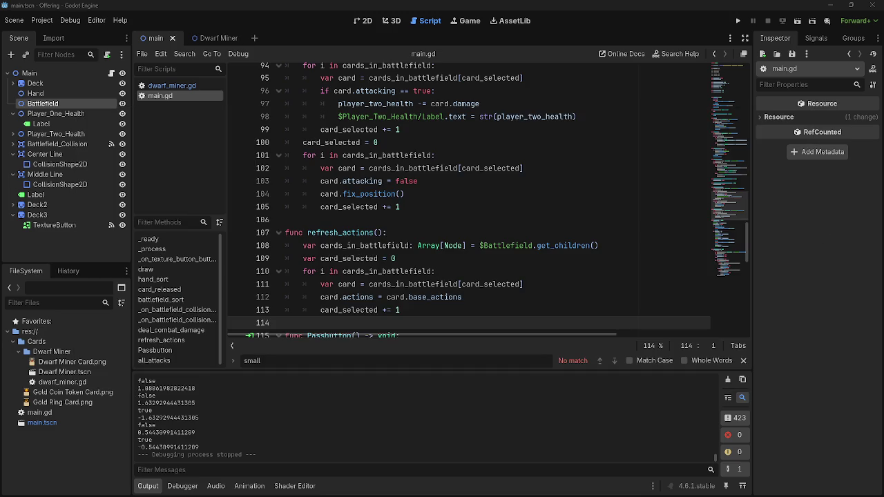
key(alt+Tab)
key(Tab)
key(Tab)
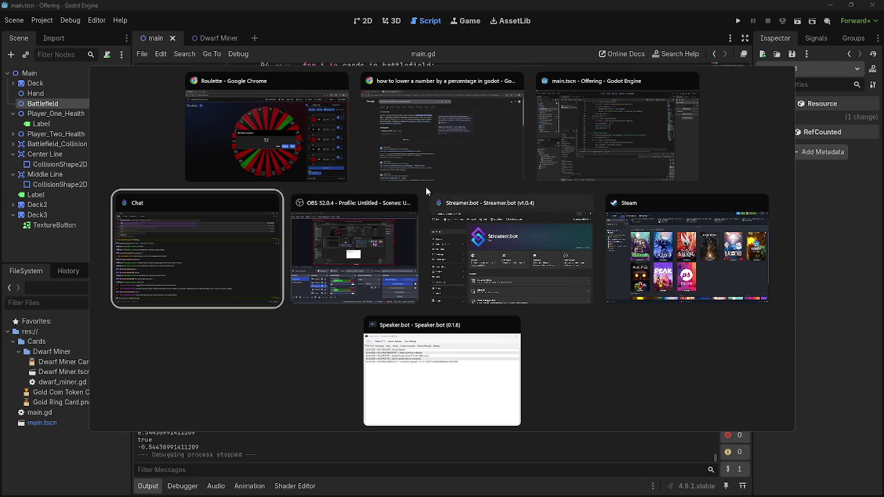
key(Escape)
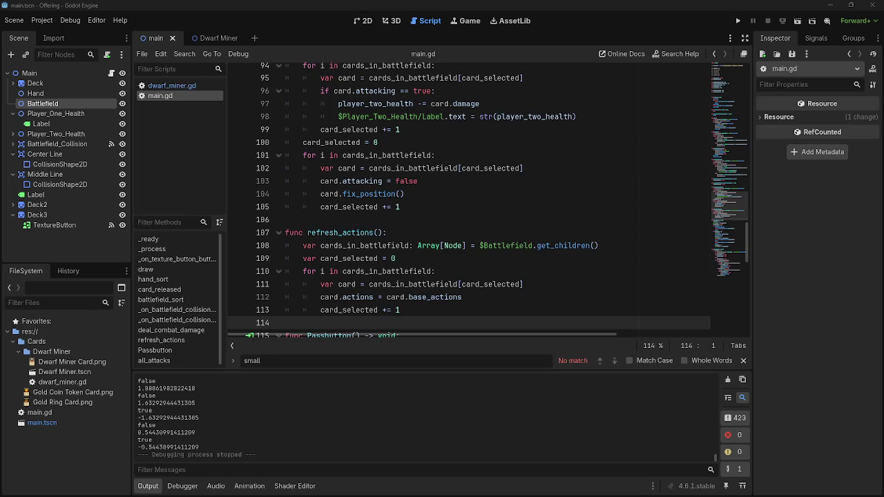
key(alt+Tab)
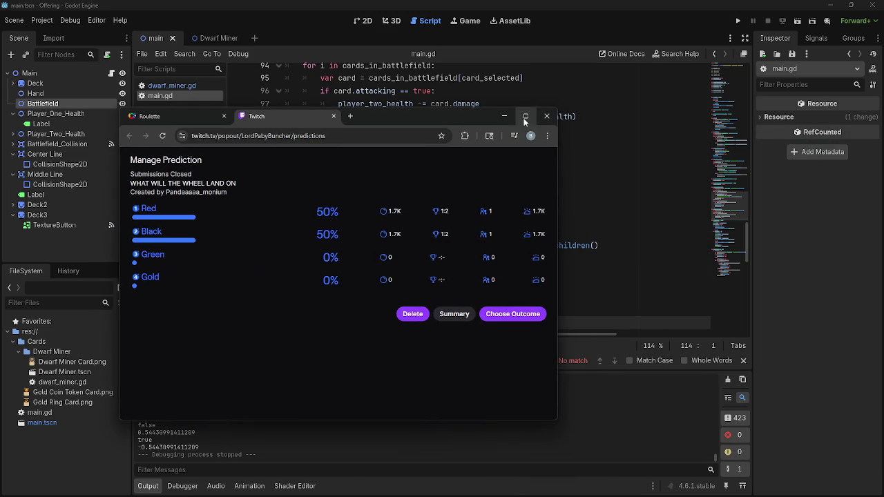
Step: Maximise the Twitch window, review the 50% Red / 50% Black results, then go to the Roulette tab
key(super+Up)
key(alt+Tab)
key(Escape)
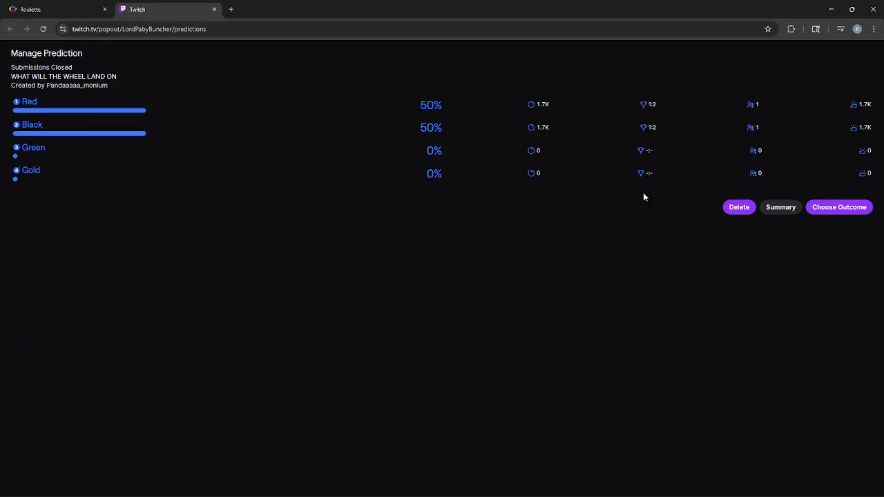
drag(546, 136, 529, 108)
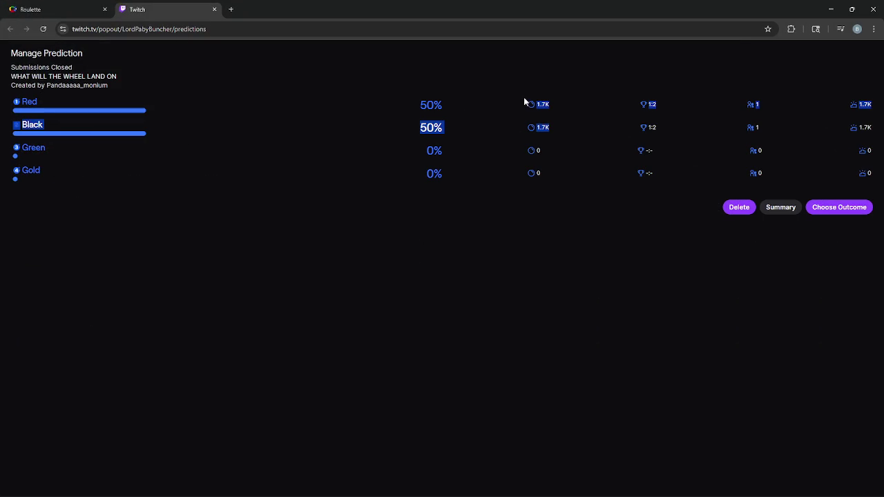
click(523, 97)
drag(574, 135, 552, 110)
click(553, 111)
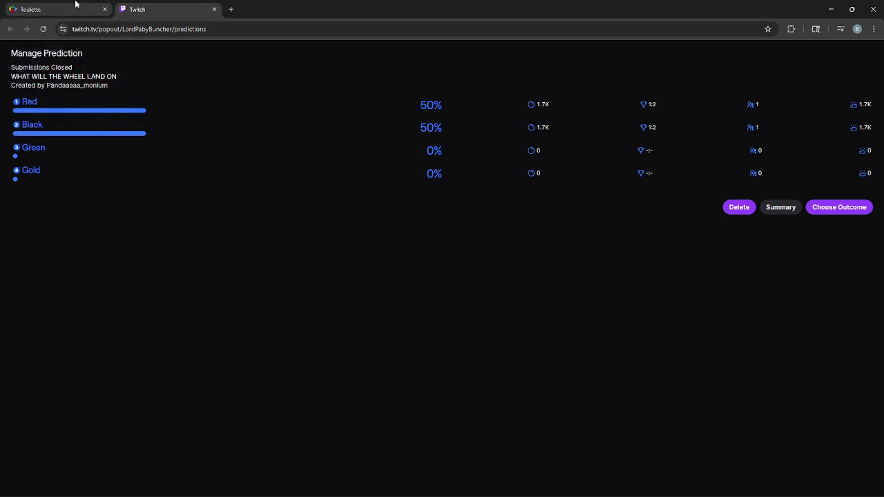
click(78, 9)
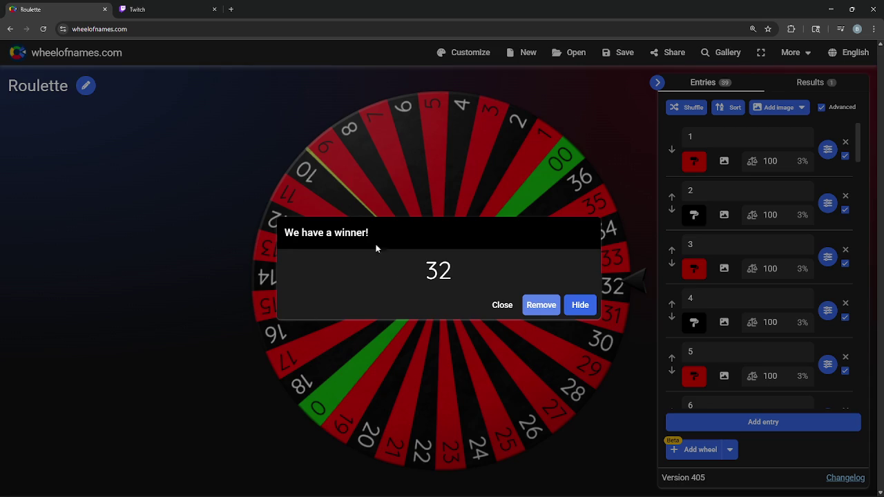
Step: Dismiss the old winner and spin the roulette wheel, landing on black 24, then return to Twitch
click(494, 310)
click(430, 207)
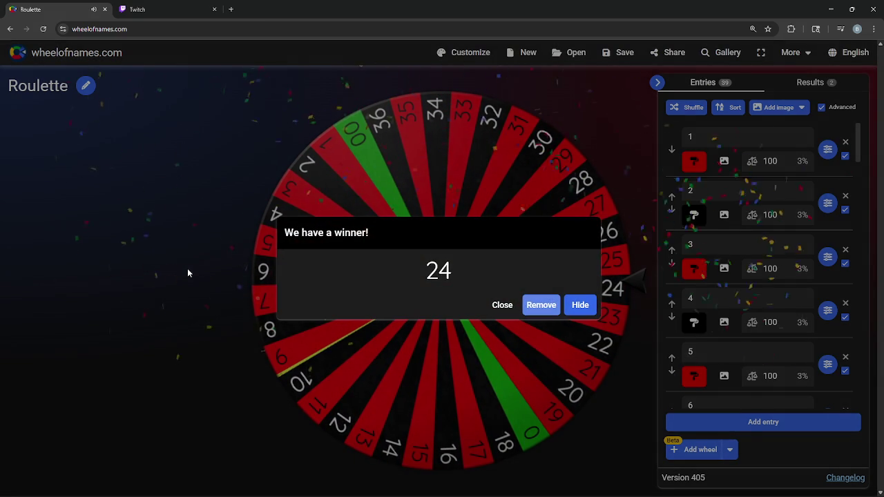
click(172, 7)
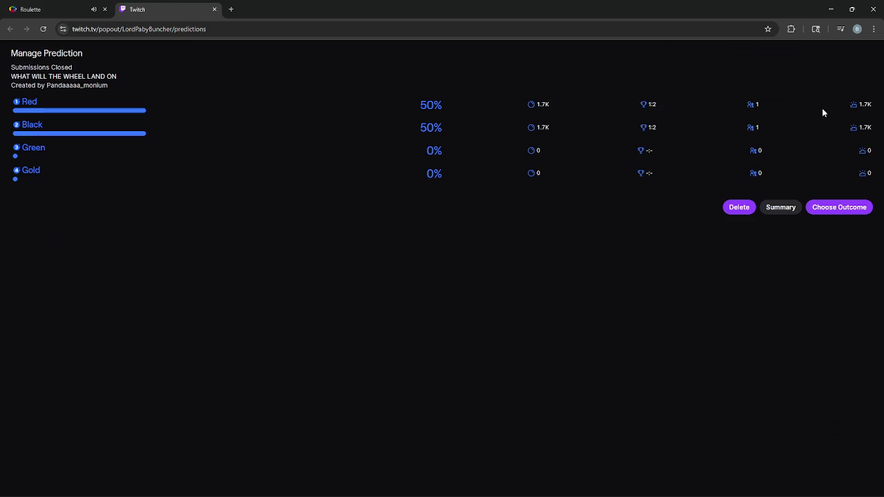
Step: Complete the wheel prediction with Black as the winning outcome, then minimise the browser
click(75, 6)
click(167, 7)
click(822, 204)
click(282, 121)
click(62, 9)
click(167, 9)
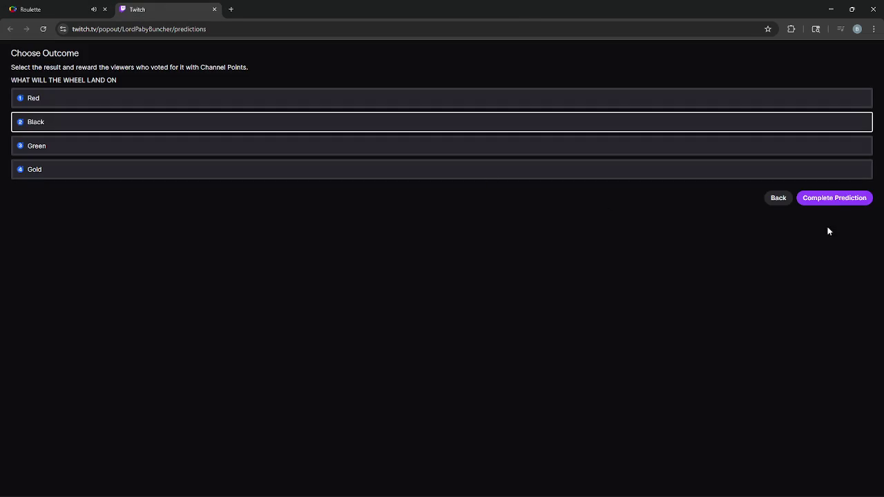
click(840, 201)
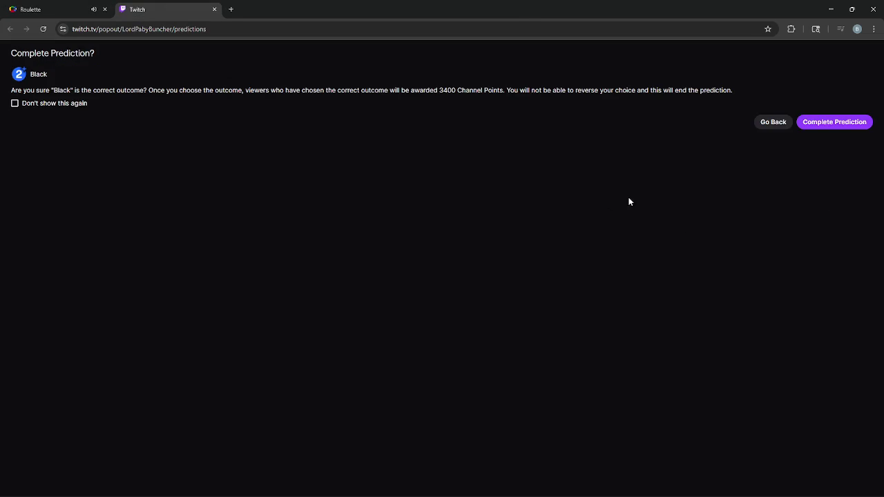
click(825, 126)
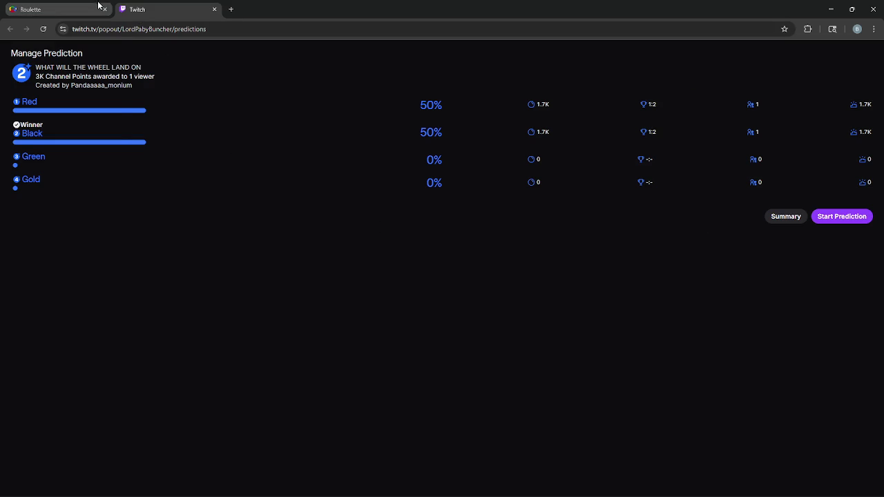
click(837, 11)
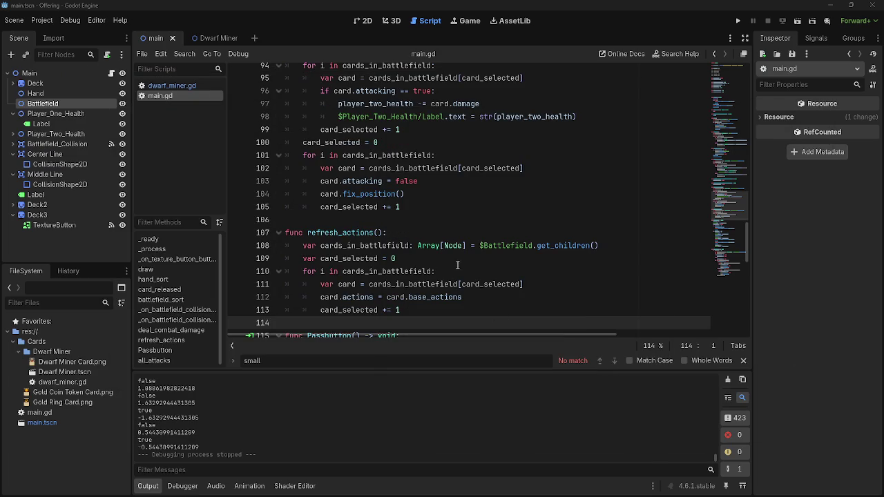
Step: Click into main.gd at line 114 and check the window switcher without leaving Godot
click(448, 297)
scroll(448, 297, down, 2)
click(438, 245)
key(alt+Tab)
key(Tab)
key(Tab)
key(Tab)
key(Escape)
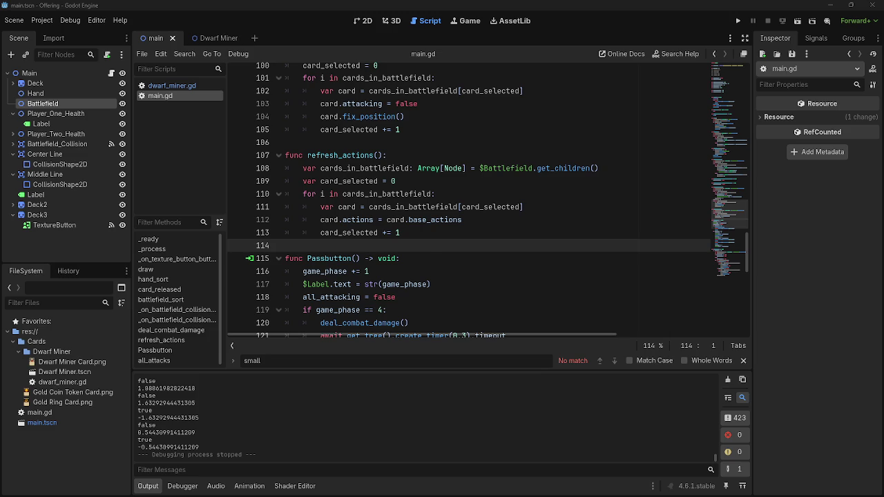
key(alt+Tab)
key(Escape)
Step: Review main.gd around line 116, then launch a fresh test run of the game
click(532, 268)
scroll(514, 246, down, 4)
scroll(500, 242, up, 5)
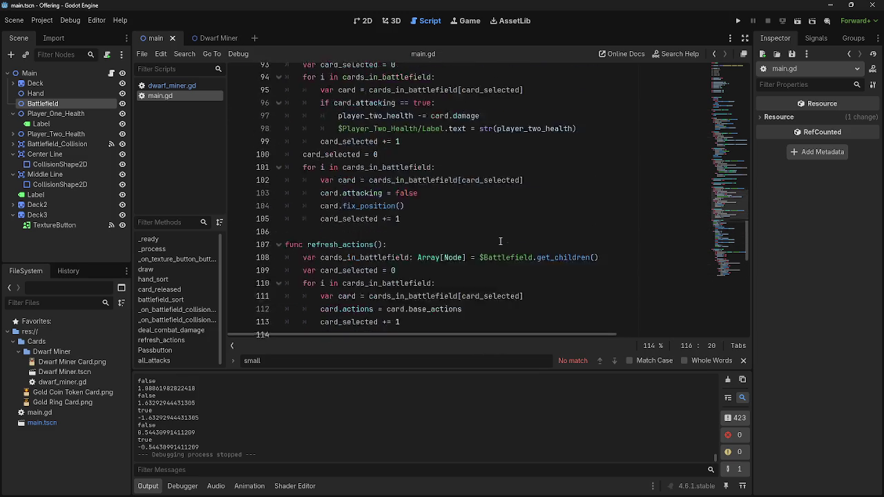
scroll(500, 241, up, 20)
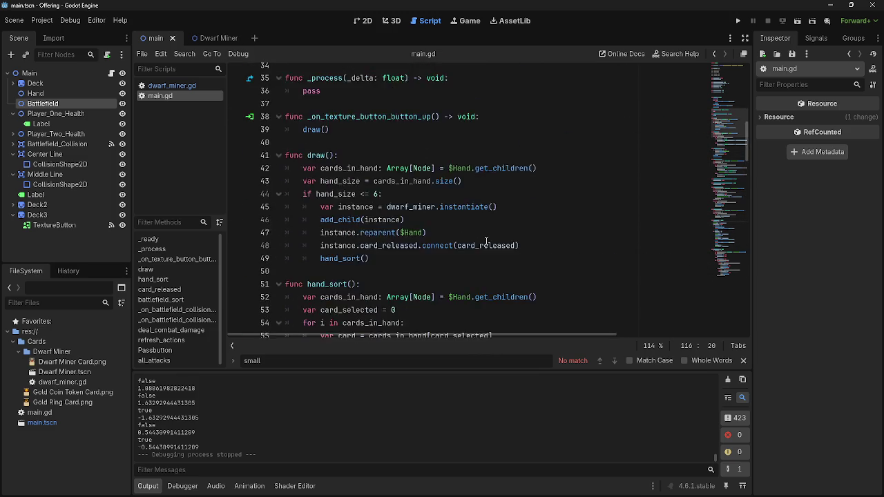
scroll(487, 241, up, 11)
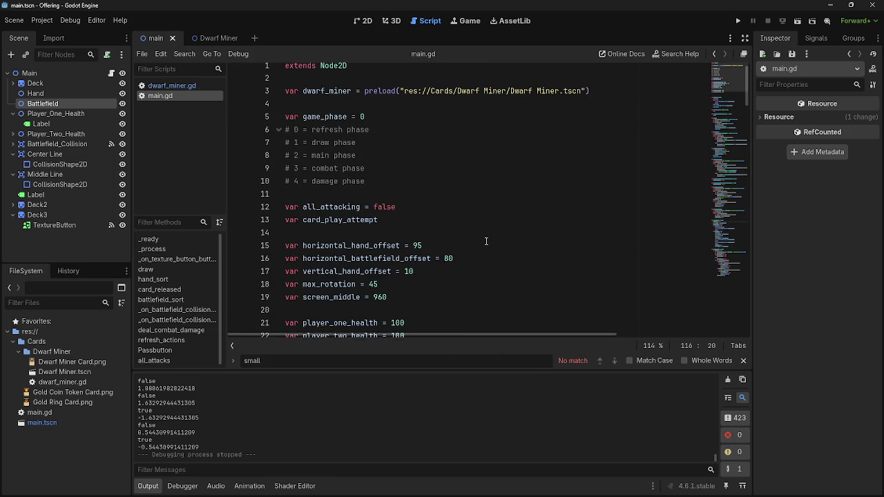
scroll(486, 241, down, 16)
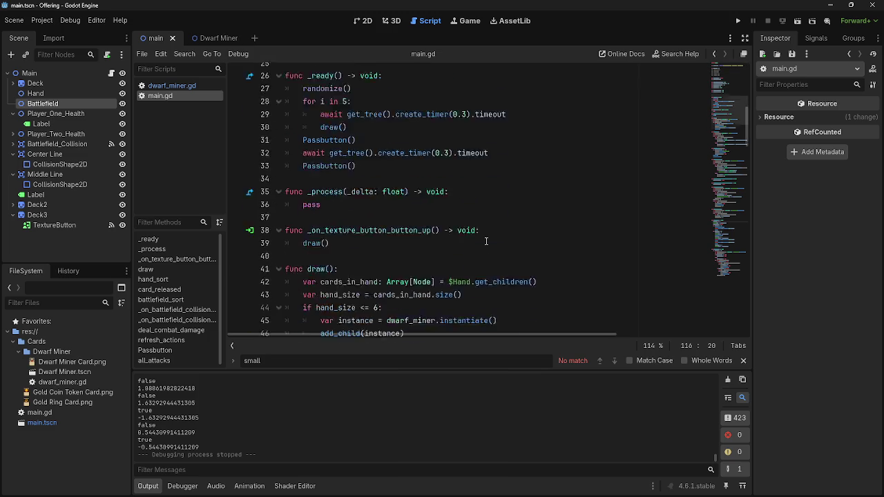
scroll(487, 241, down, 14)
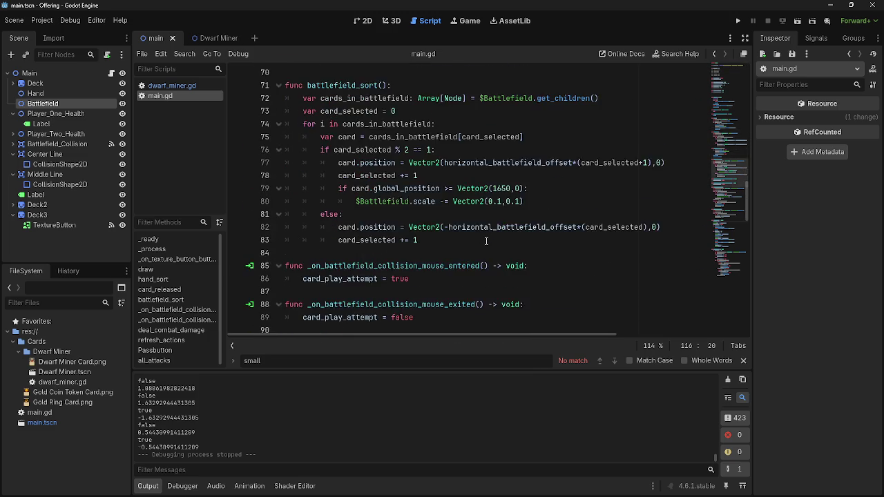
scroll(486, 241, down, 8)
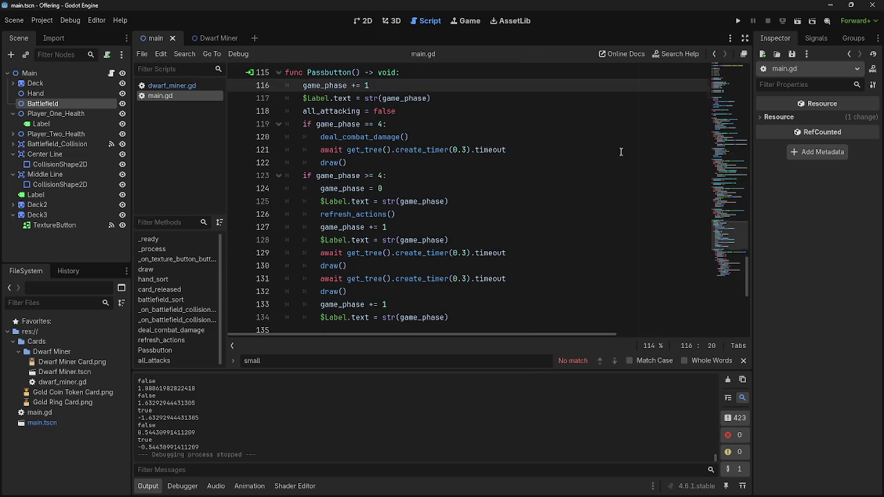
click(738, 22)
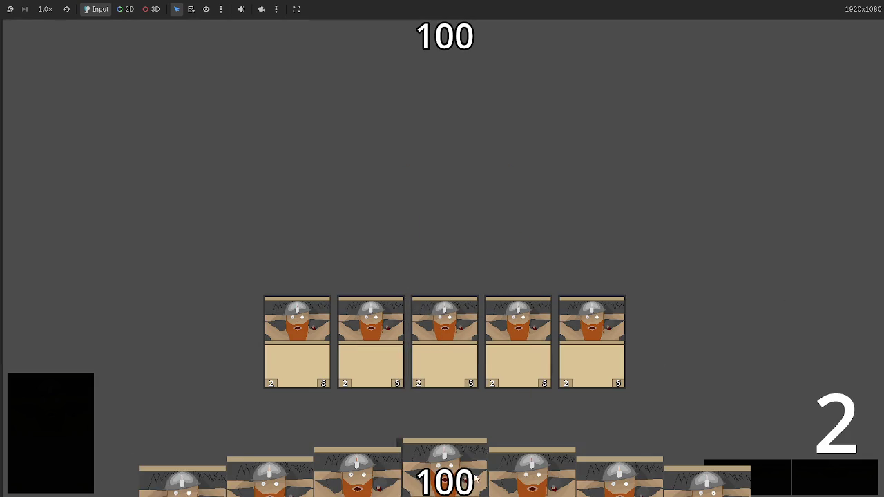
Step: Play eleven dwarf cards from the hand onto the battlefield row
drag(454, 435, 453, 206)
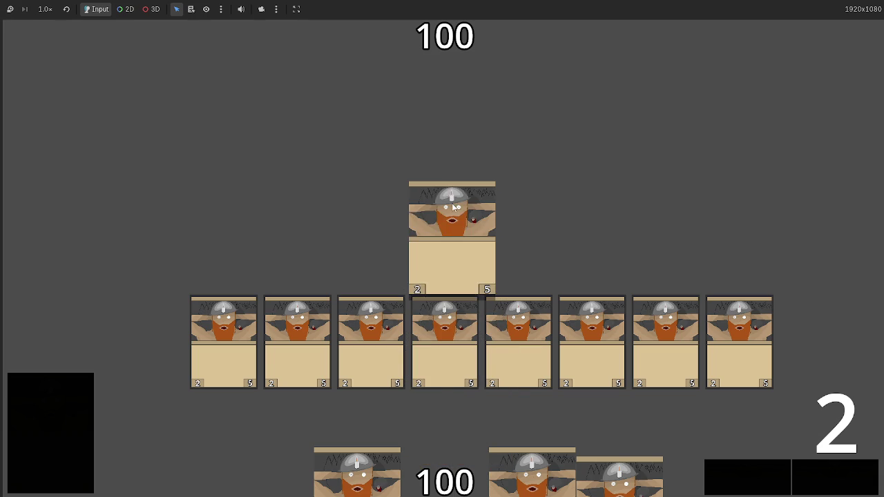
drag(490, 446, 462, 197)
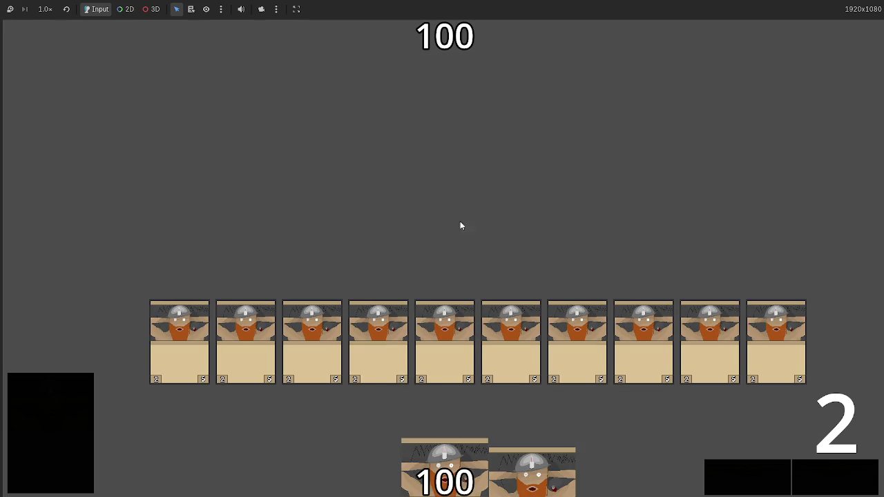
mouse_move(444, 459)
mouse_down()
mouse_move(466, 216)
mouse_move(467, 228)
mouse_up()
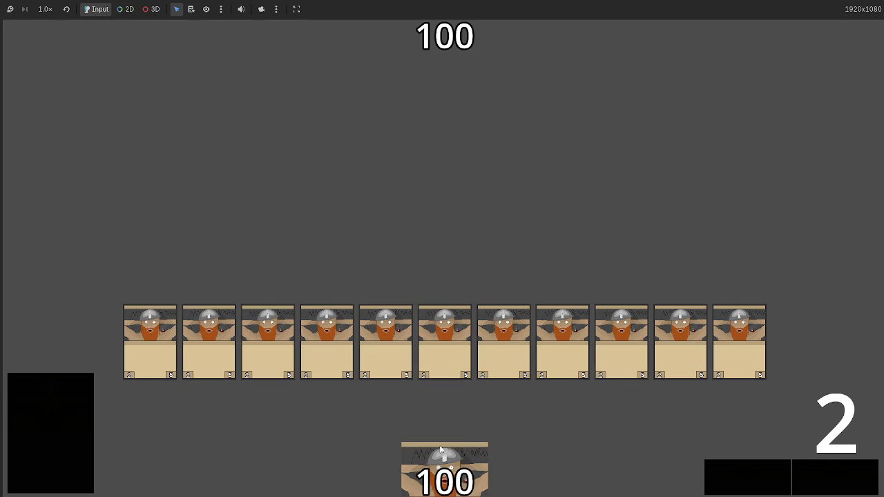
drag(462, 456, 457, 232)
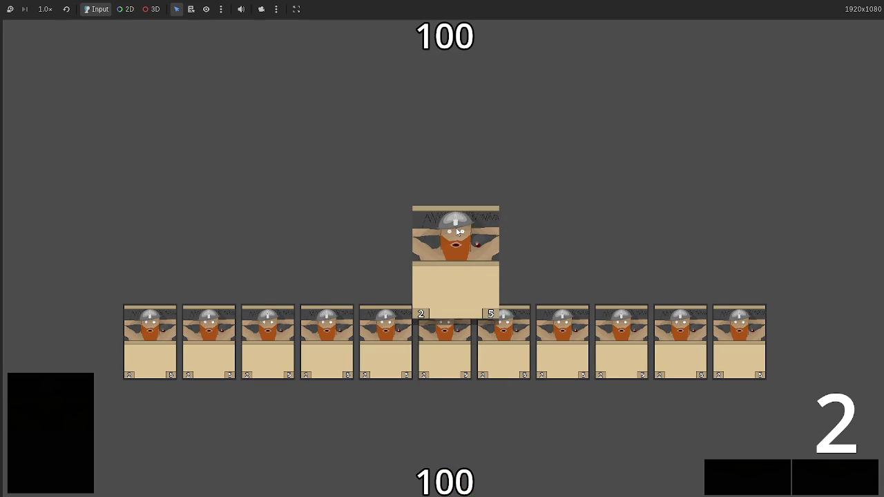
drag(457, 232, 456, 233)
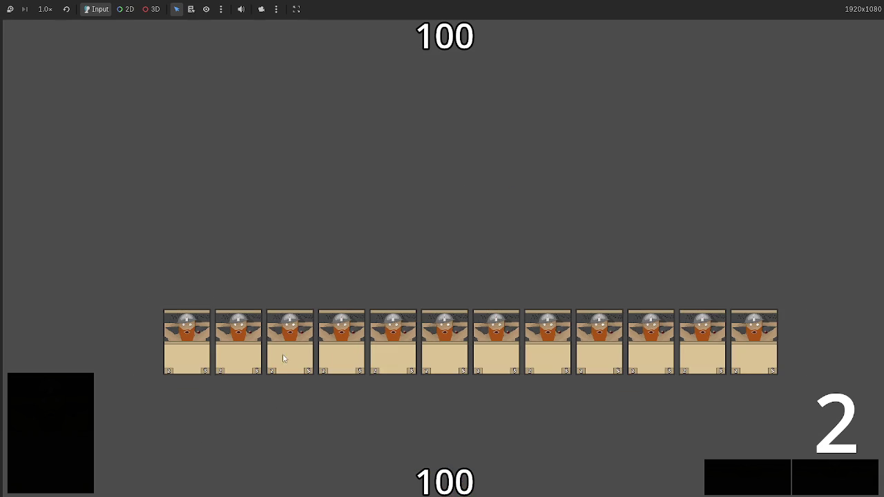
drag(355, 473, 406, 242)
mouse_move(440, 435)
mouse_down()
mouse_move(439, 303)
mouse_move(440, 399)
mouse_up()
mouse_move(442, 459)
mouse_down()
mouse_move(439, 297)
mouse_move(436, 311)
mouse_up()
drag(428, 489, 461, 321)
mouse_move(442, 469)
mouse_down()
mouse_move(442, 252)
mouse_move(431, 273)
mouse_up()
drag(437, 433, 435, 208)
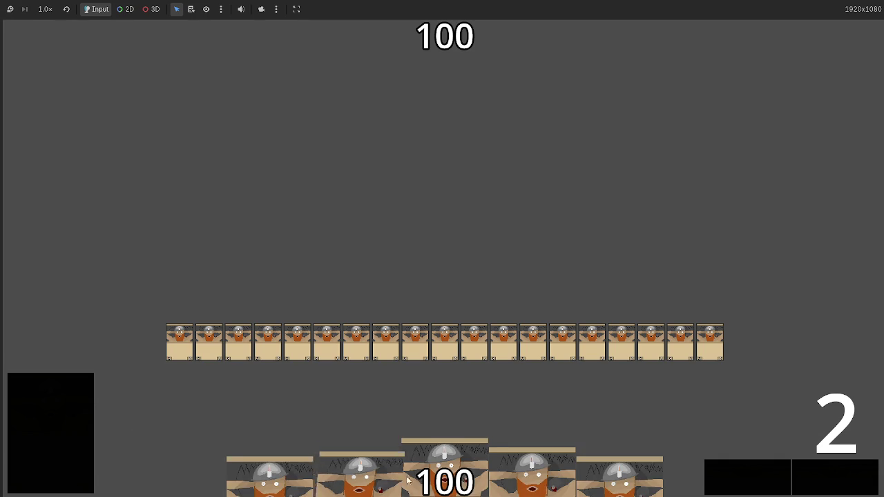
Step: Add three more dwarf cards to the shrinking row, then stop the game with F8
drag(269, 476, 487, 203)
drag(442, 477, 428, 208)
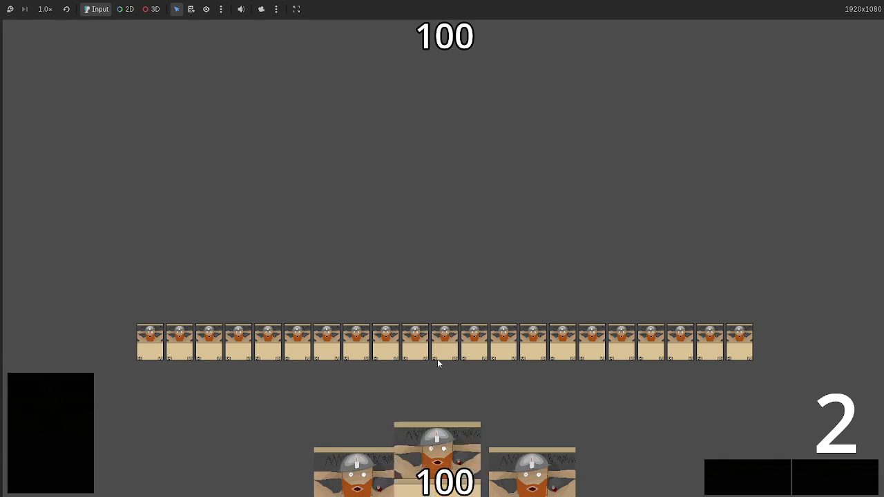
mouse_move(450, 428)
mouse_down()
mouse_move(456, 243)
mouse_move(507, 206)
mouse_up()
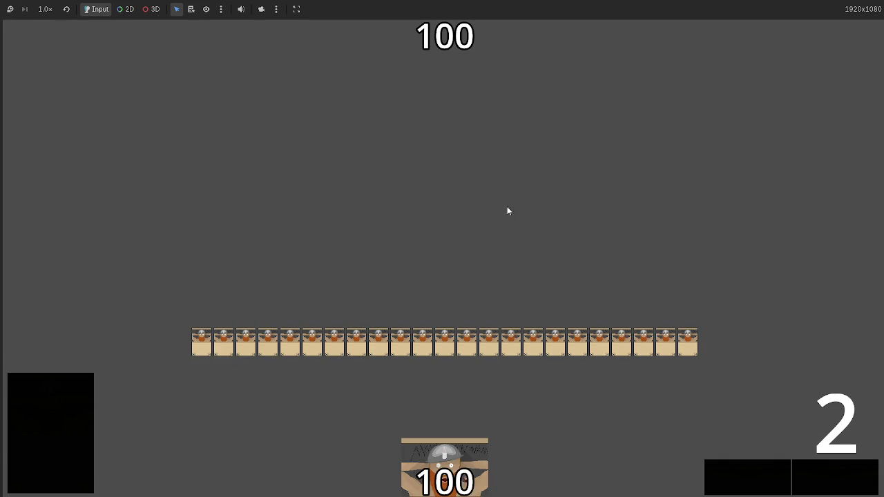
key(F8)
scroll(428, 172, down, 5)
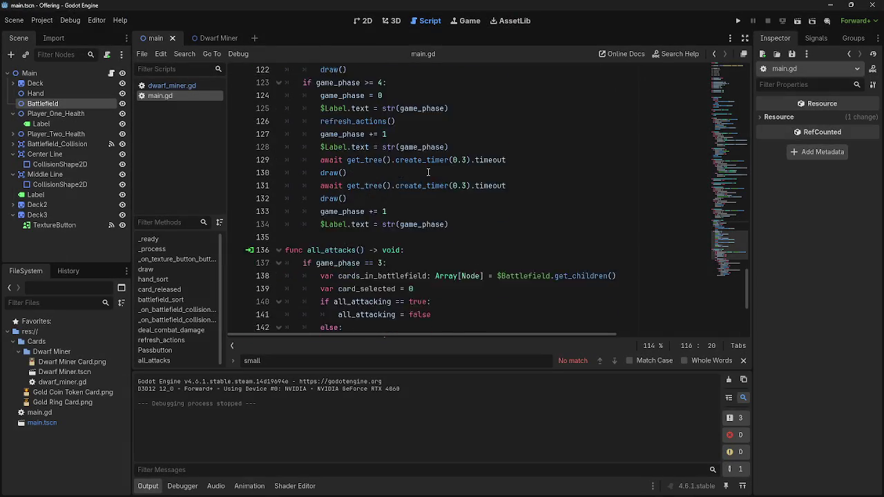
Step: Change line 79's threshold from Vector2(1650,0) to Vector2(1700,0) and run the game
scroll(428, 172, up, 14)
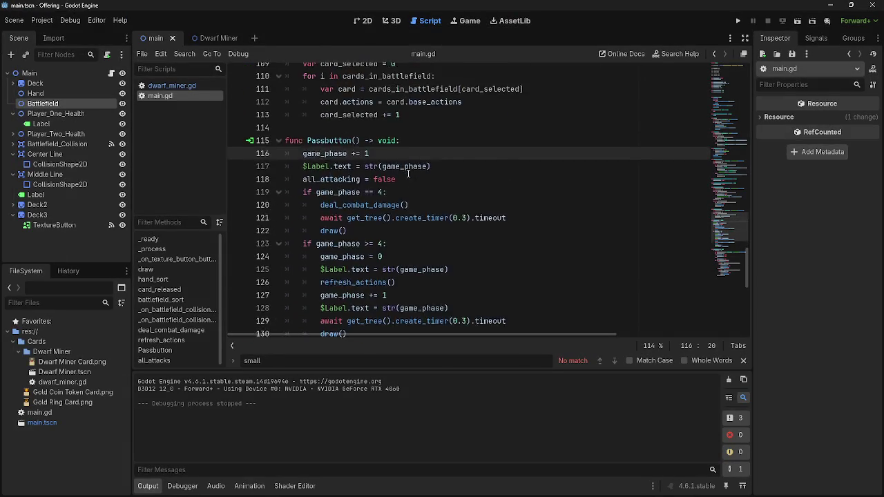
scroll(428, 206, down, 1)
scroll(428, 206, up, 6)
scroll(427, 206, up, 1)
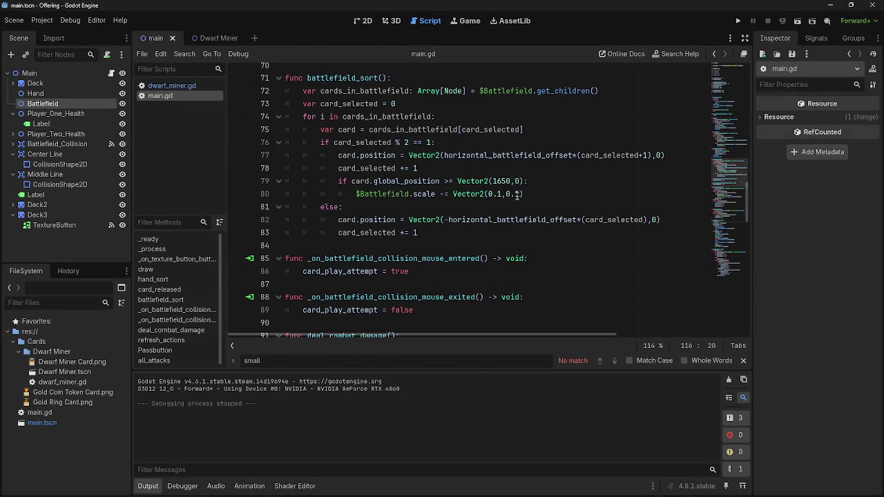
drag(510, 181, 496, 181)
text(700)
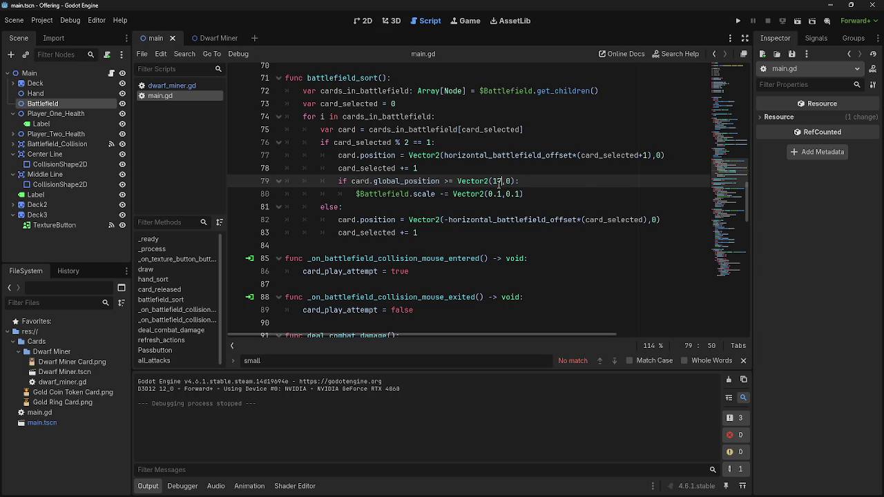
click(564, 181)
click(739, 22)
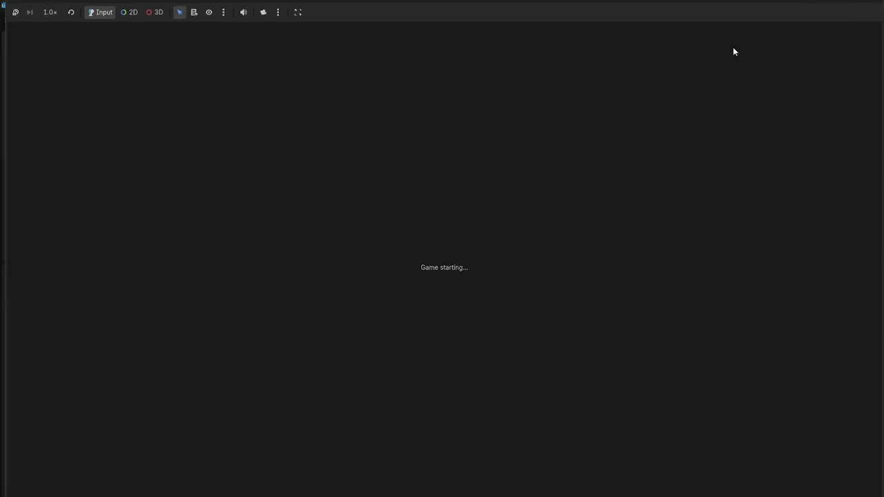
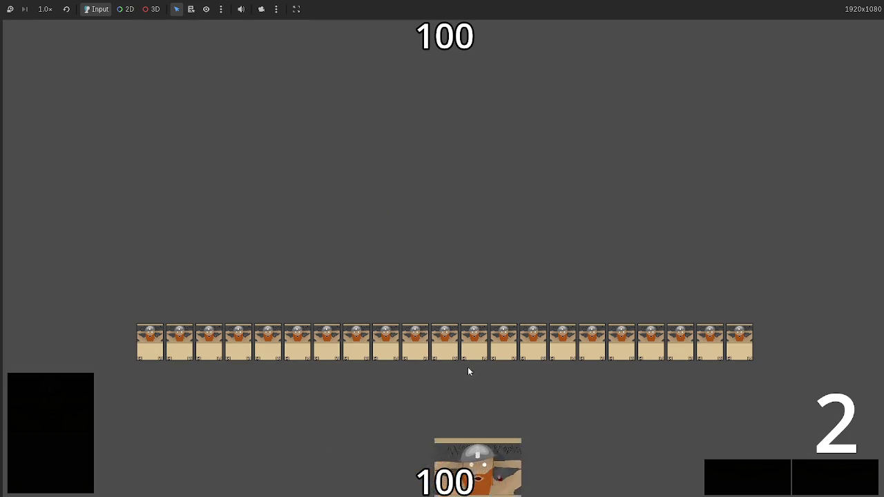
Step: Inspect the Dwarf Miner card previews on the battlefield, then stop the playtest with F8
mouse_move(211, 357)
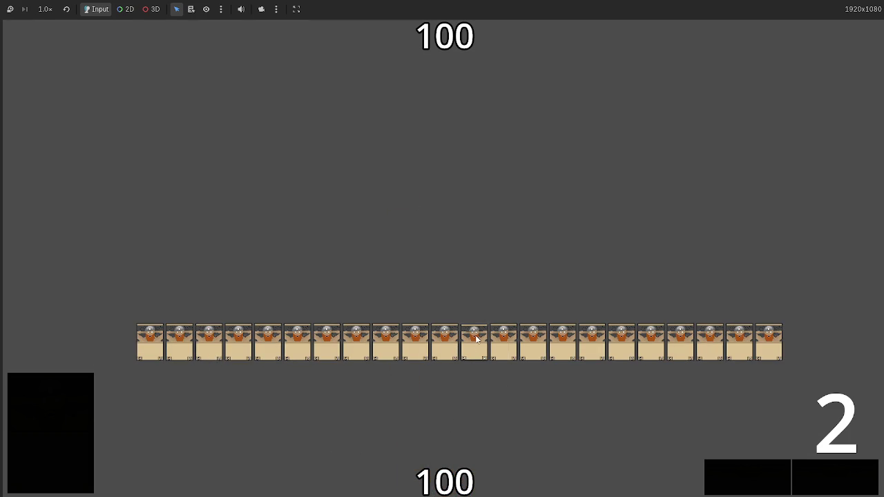
mouse_move(475, 340)
key(F8)
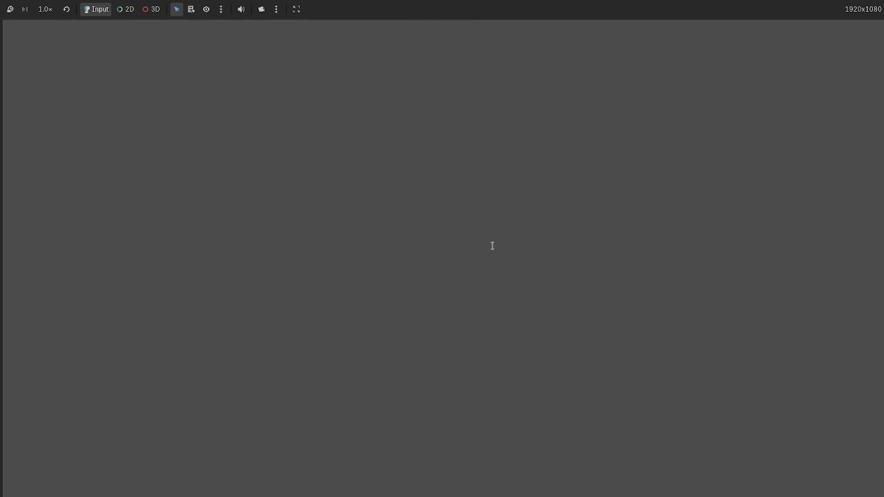
Step: Open the Dwarf Miner scene and bring its node tree into view
click(210, 39)
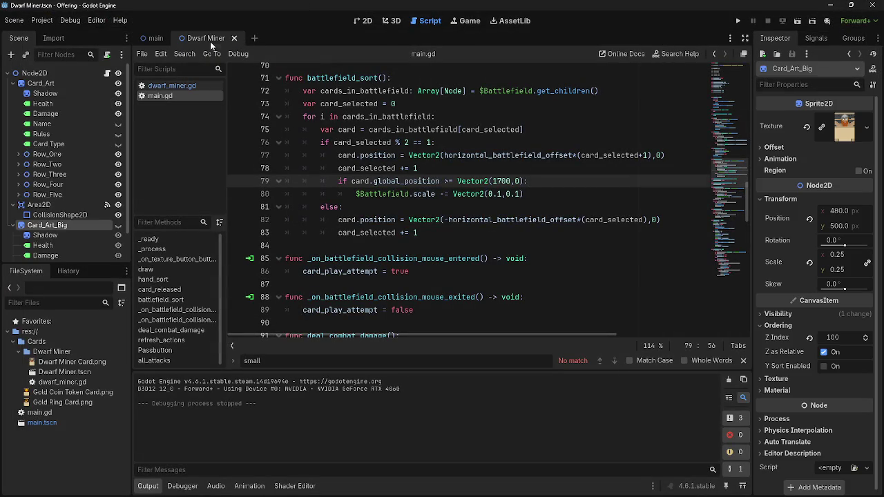
scroll(15, 208, down, 2)
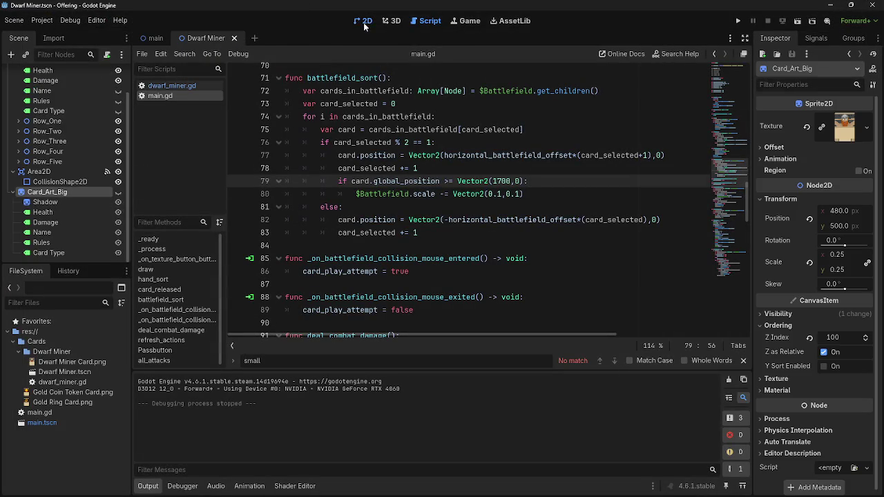
click(364, 23)
scroll(404, 179, up, 2)
scroll(404, 208, up, 1)
scroll(413, 196, left, 2)
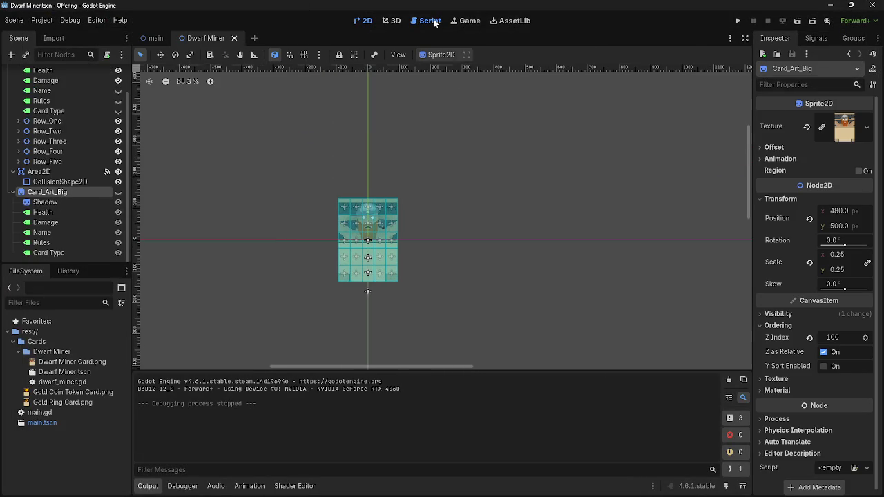
click(430, 20)
scroll(84, 154, up, 2)
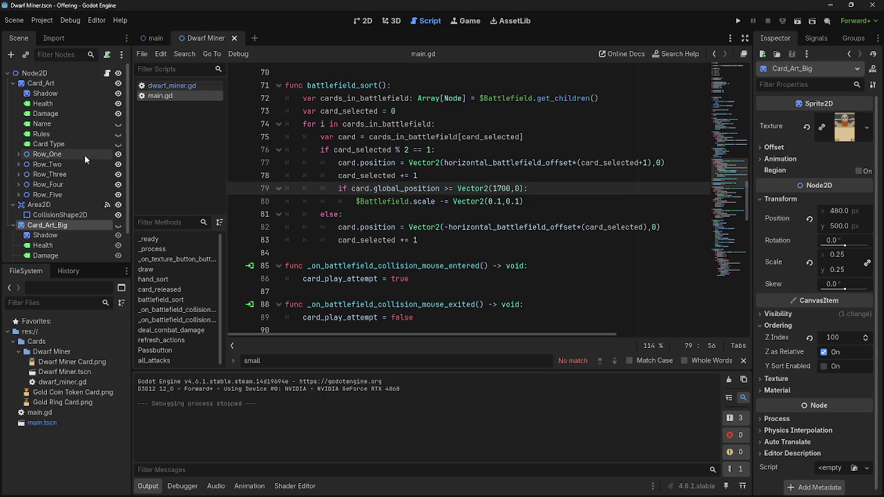
Step: Set Card_Art's Shadow scale to 1.07, raise it to about 1.1, and run the game
click(55, 94)
click(840, 255)
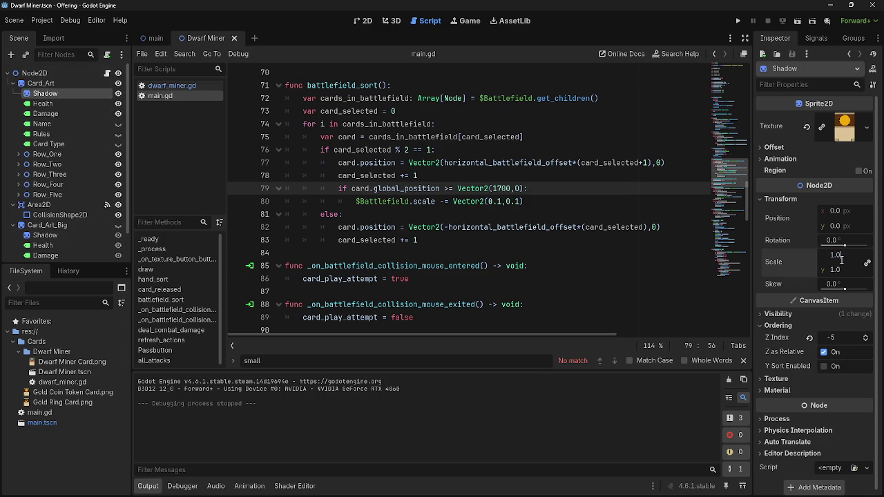
text(7)
key(Return)
drag(843, 275, 857, 275)
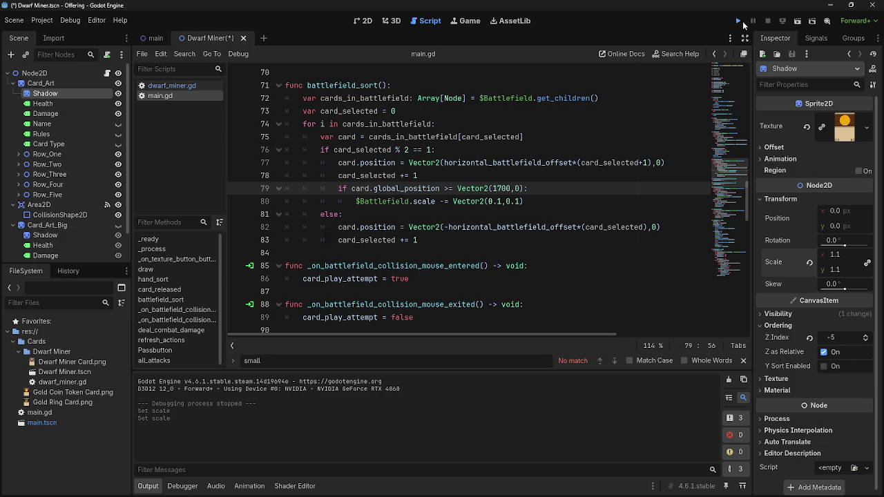
click(738, 22)
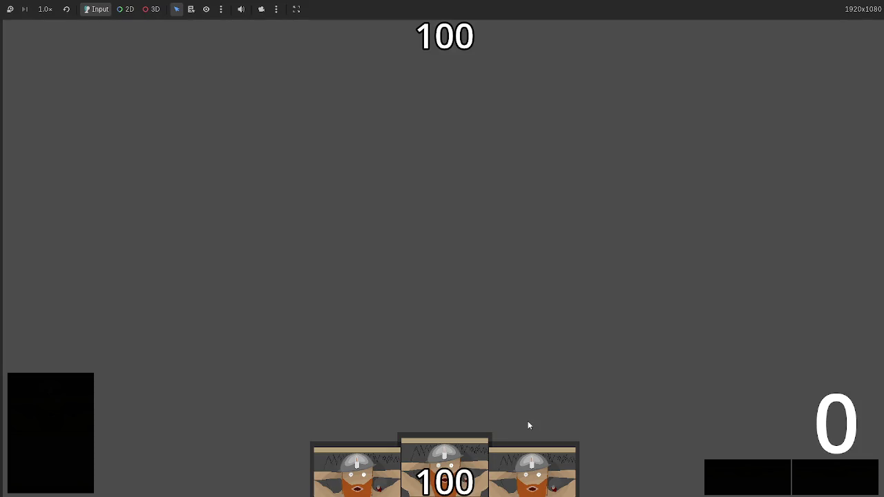
Step: Play hand cards and pass two turns until eleven cards fill the battlefield, then stop the game
click(451, 457)
mouse_move(451, 457)
mouse_down()
mouse_move(467, 360)
mouse_move(459, 234)
mouse_move(386, 324)
mouse_move(439, 275)
mouse_move(455, 274)
mouse_up()
click(827, 469)
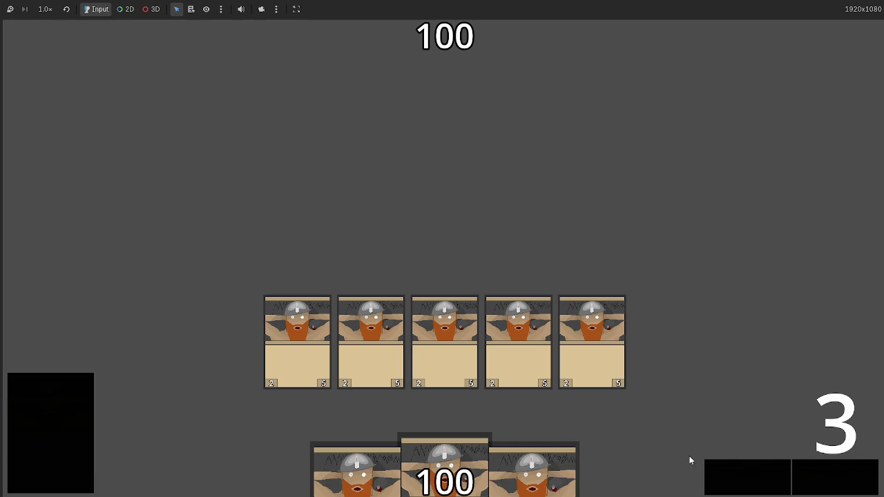
click(847, 475)
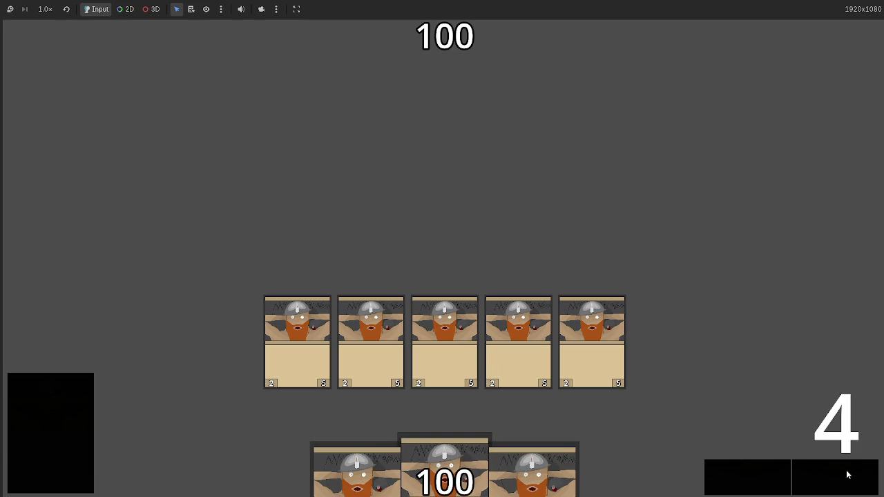
drag(444, 469, 442, 345)
mouse_move(476, 463)
mouse_down()
mouse_move(480, 286)
mouse_move(465, 204)
mouse_move(469, 276)
mouse_move(458, 300)
mouse_move(454, 236)
mouse_up()
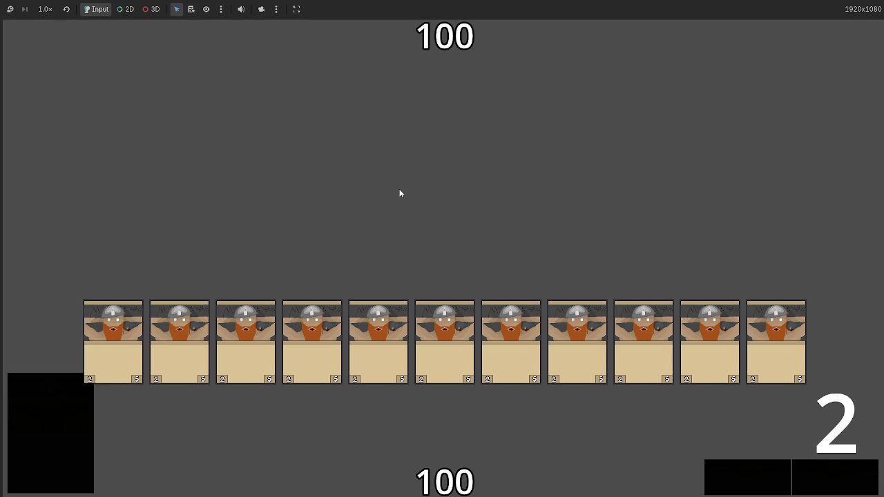
key(F8)
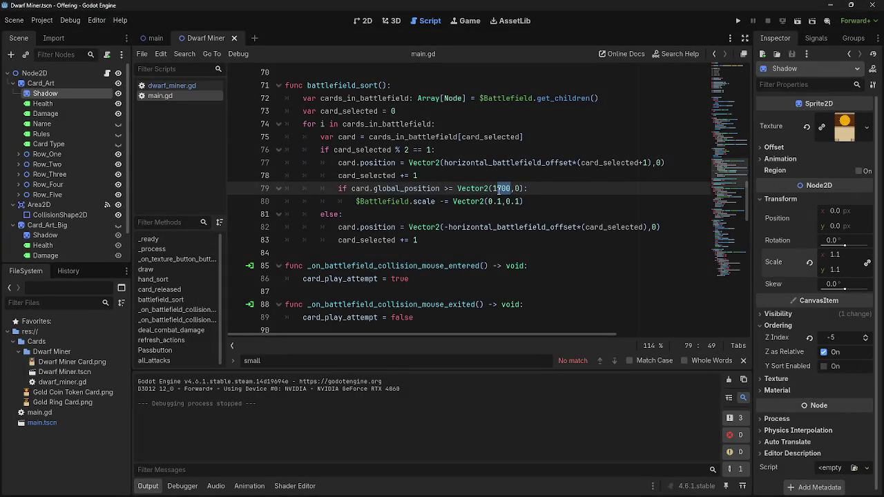
Step: Change the line 79 shrink threshold to Vector2(1650,0) and run the game
text(675)
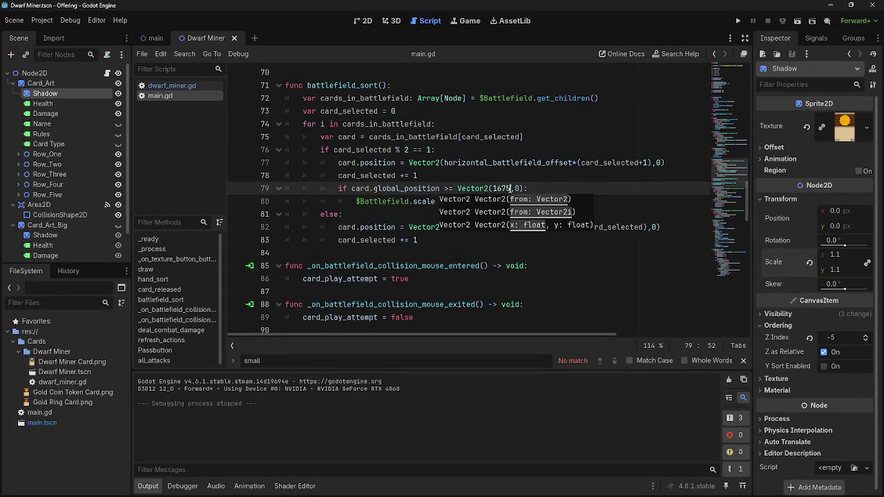
key(shift+Left)
key(shift+Left)
text(0)
click(562, 189)
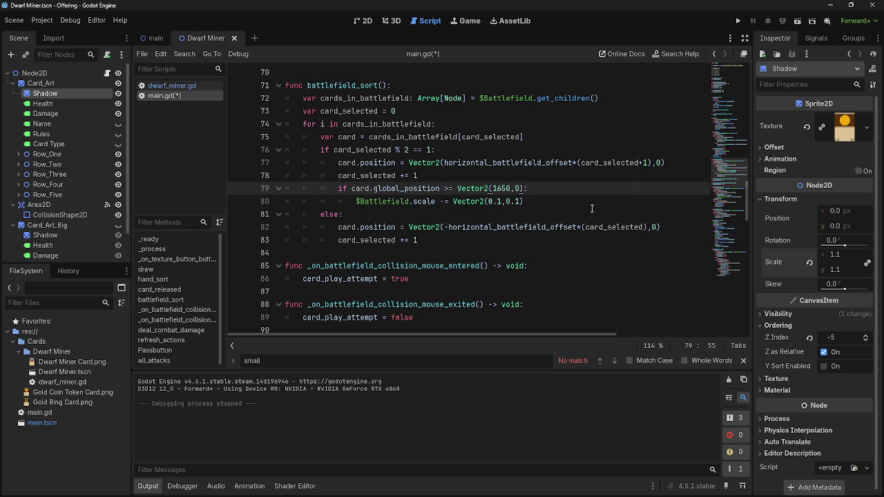
click(737, 21)
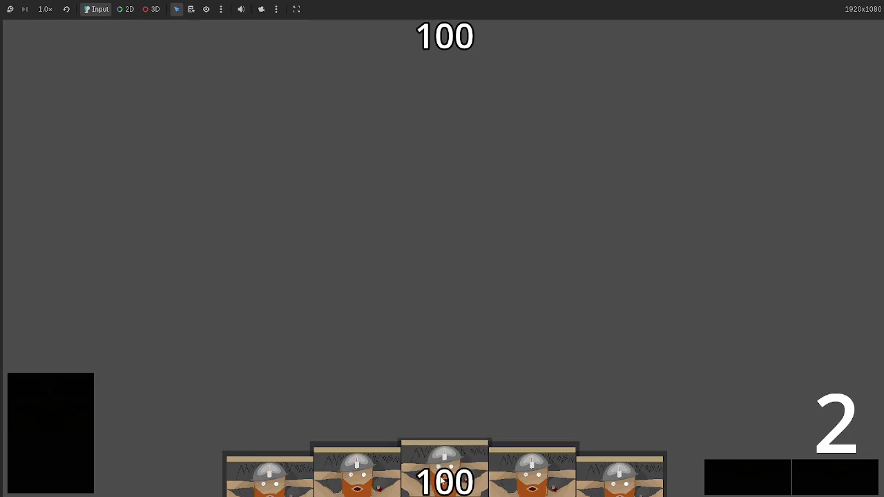
Step: Play hand cards until about nineteen fill the shrunken table row, then stop the game
click(452, 454)
click(412, 448)
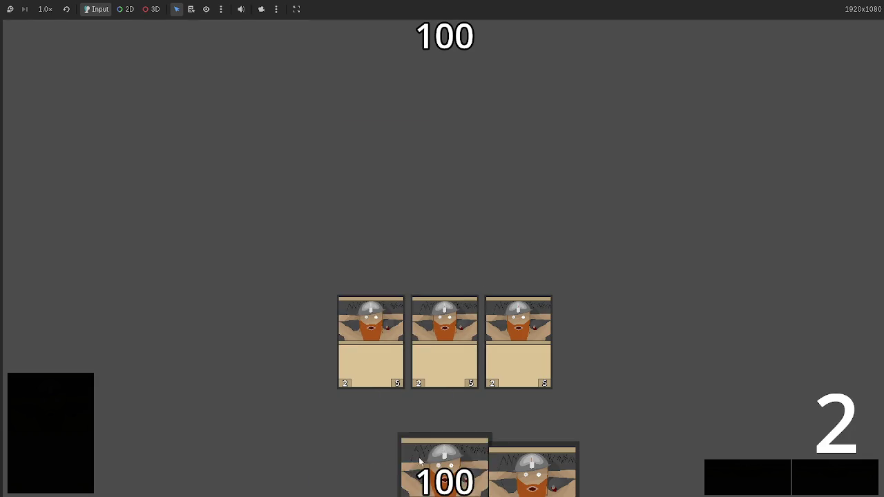
click(411, 456)
click(446, 463)
click(37, 415)
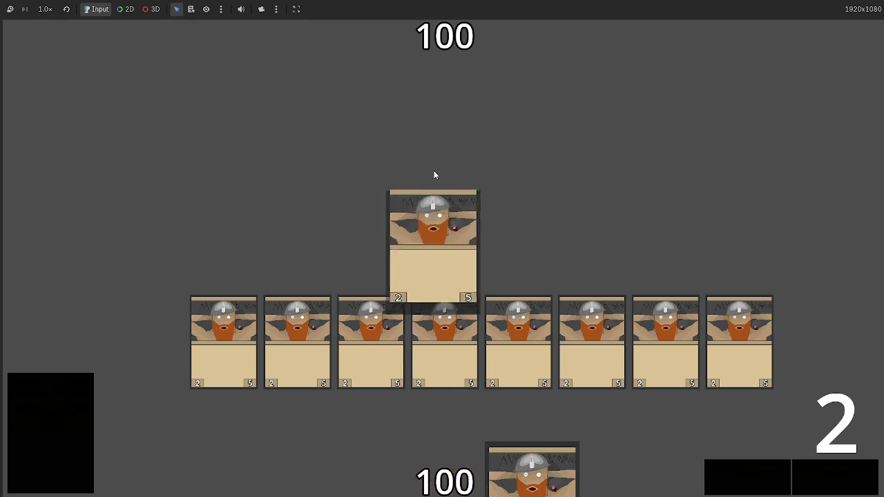
click(57, 424)
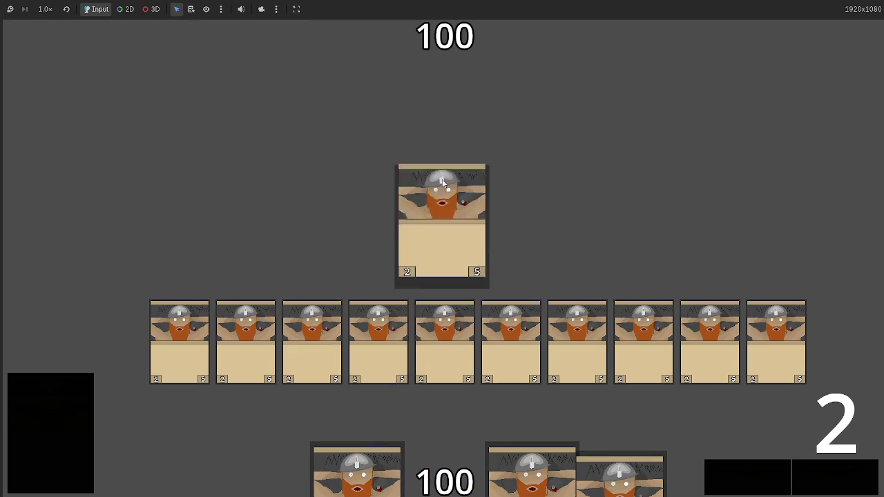
click(54, 419)
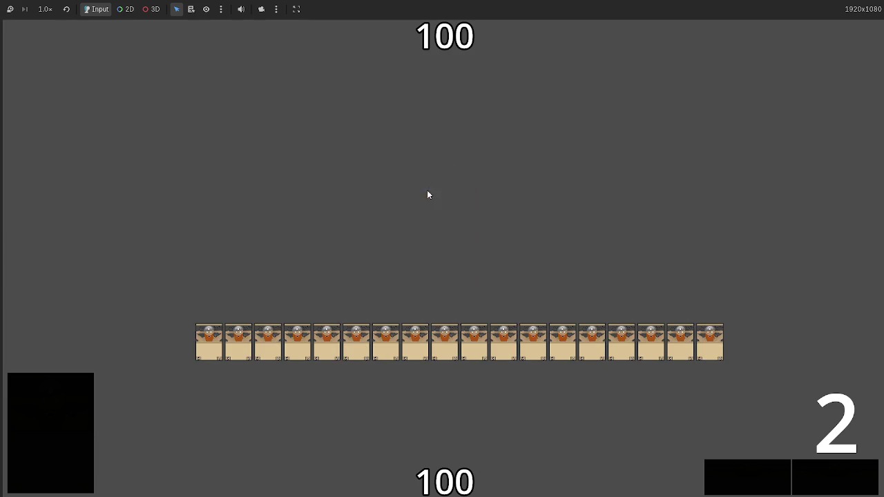
click(60, 379)
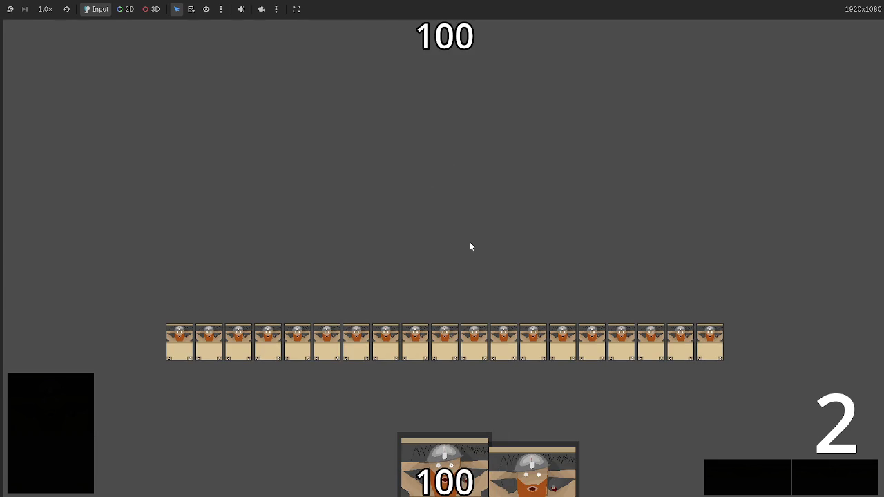
key(F8)
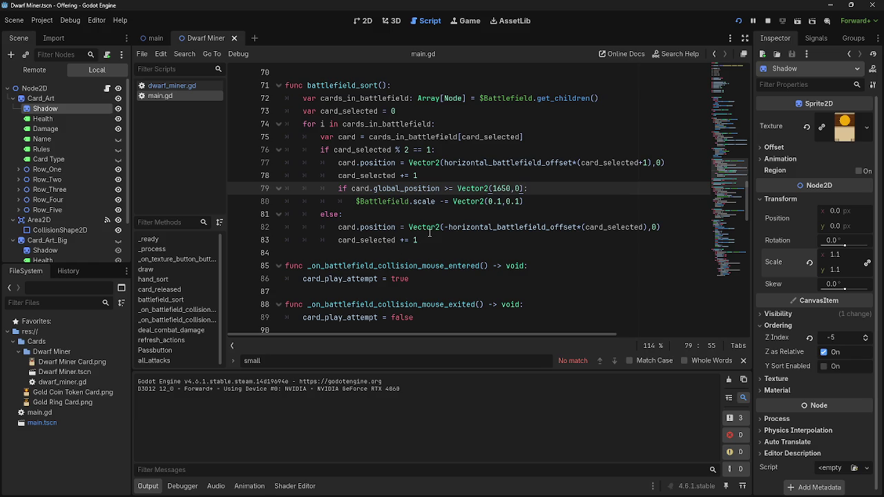
Step: Review the Vector2(1650,0) shrink check on lines 79–80 without editing it, then stop the game
mouse_move(338, 189)
mouse_down()
mouse_move(543, 198)
mouse_move(339, 188)
mouse_up()
click(544, 199)
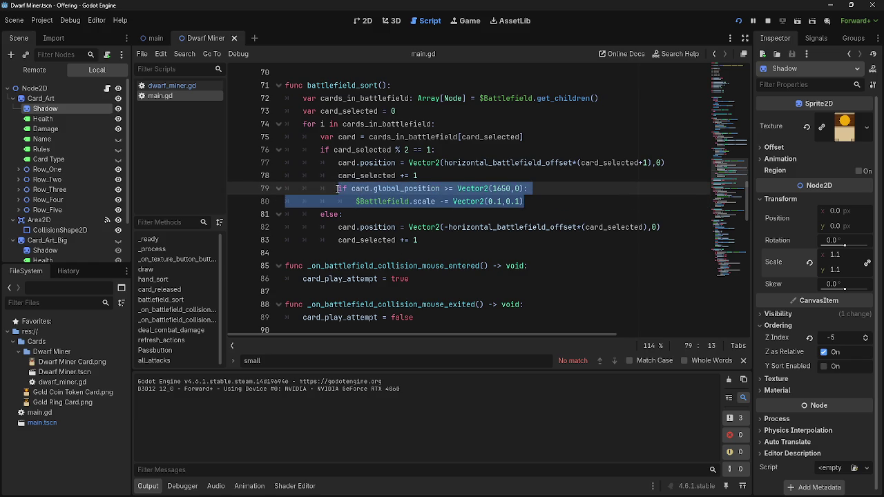
click(356, 188)
triple_click(400, 188)
click(502, 189)
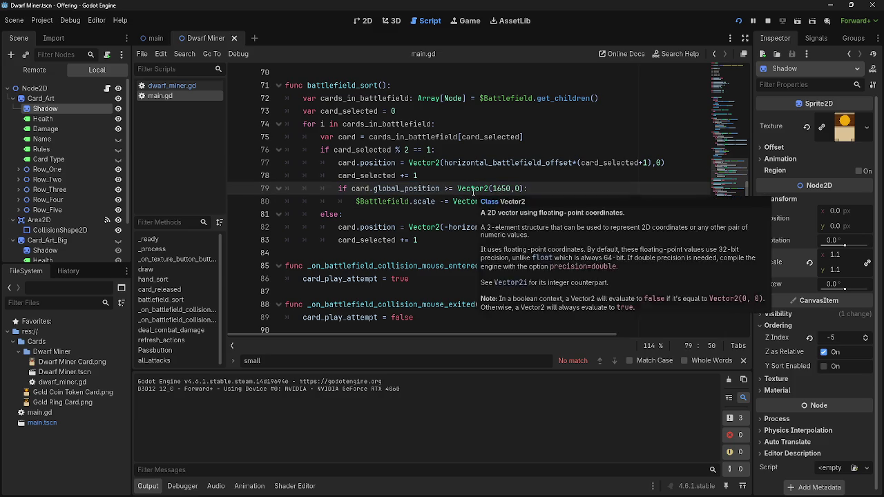
double_click(473, 189)
triple_click(473, 189)
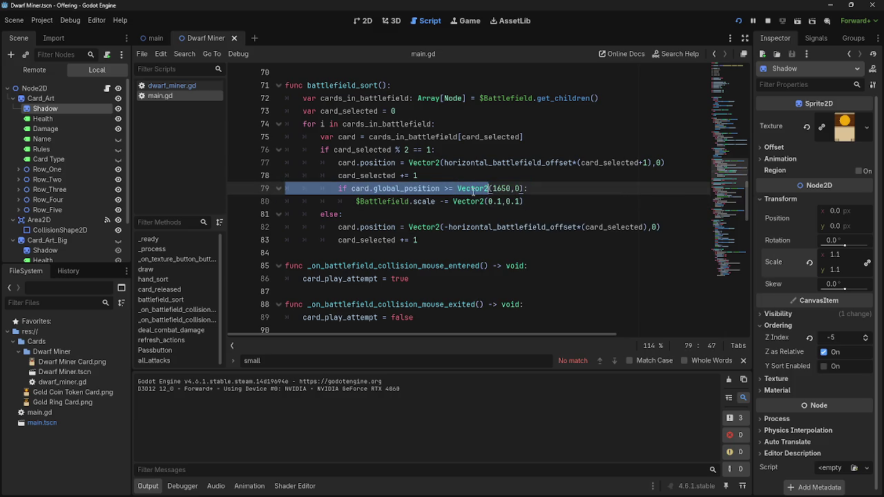
click(473, 189)
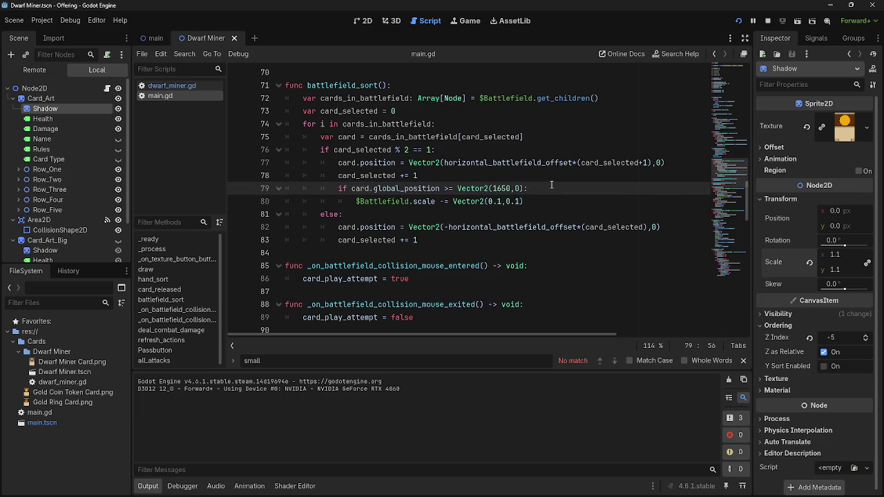
drag(536, 204, 357, 188)
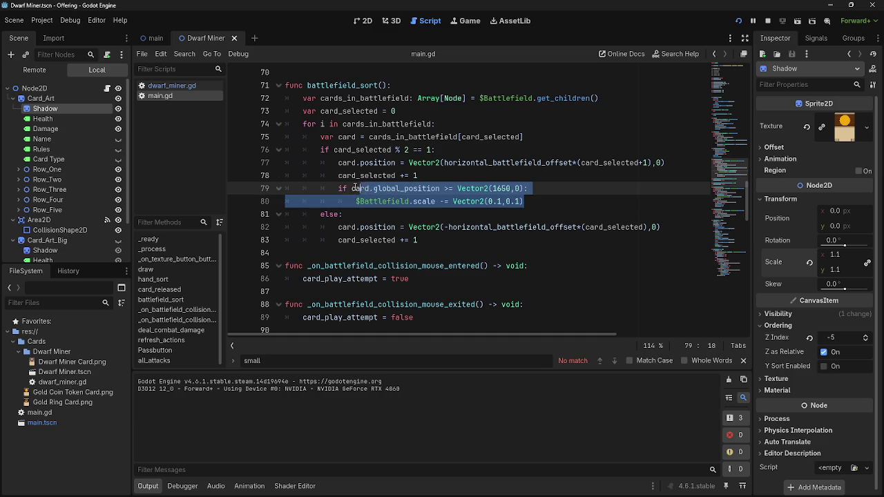
click(569, 199)
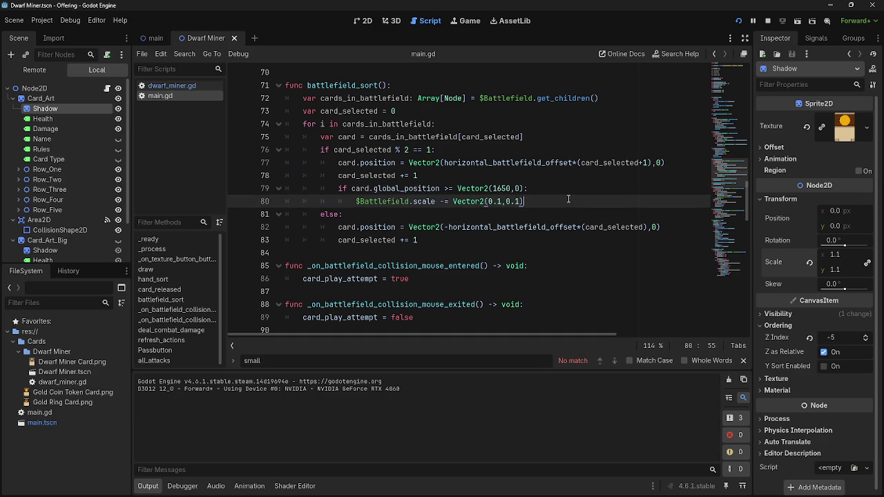
click(767, 21)
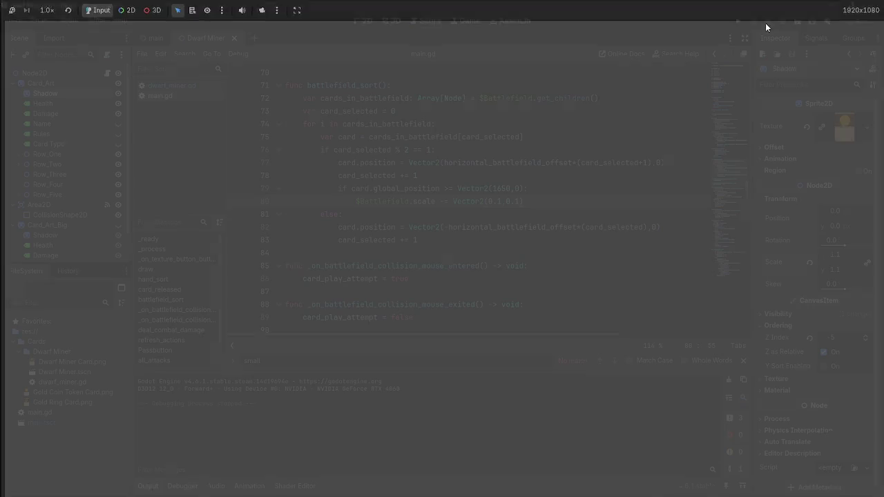
Step: Relaunch the game, play two hands and pass turns until the opponent drops to 90
click(739, 22)
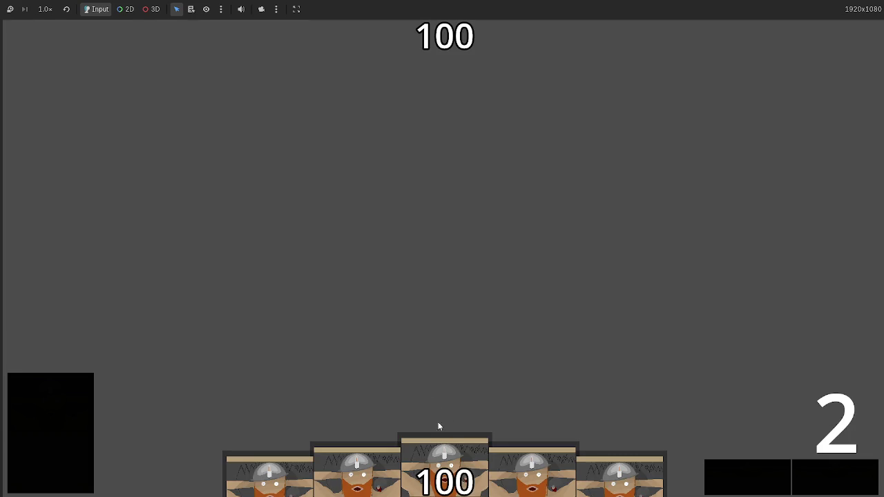
drag(452, 461, 452, 286)
mouse_move(430, 442)
mouse_down()
mouse_move(477, 231)
mouse_move(483, 277)
mouse_move(449, 311)
mouse_up()
drag(445, 460, 448, 311)
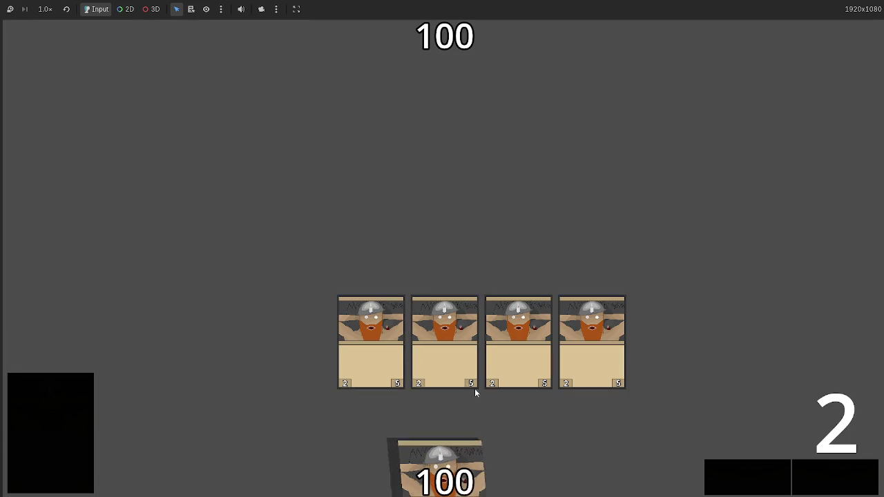
drag(444, 463, 449, 252)
click(834, 476)
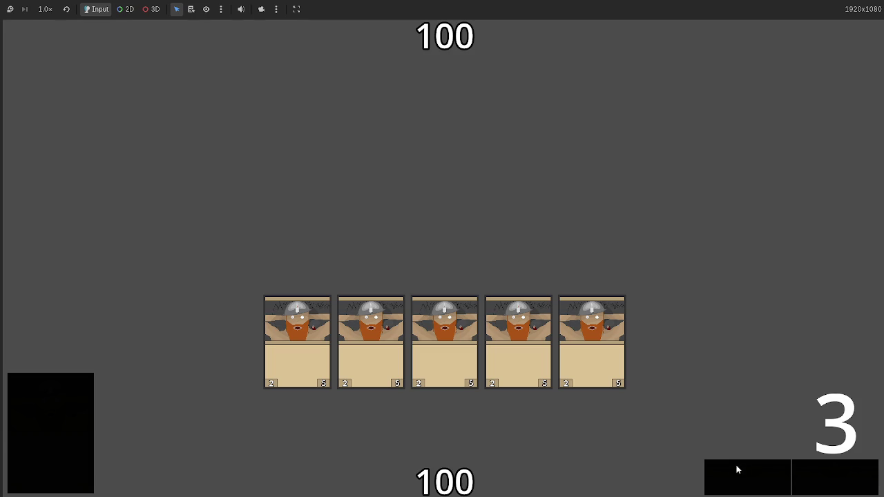
click(834, 476)
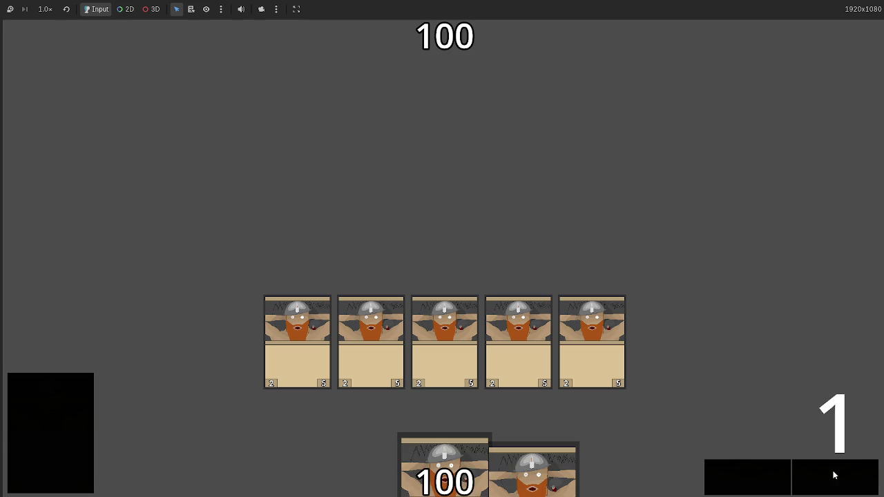
drag(432, 435, 442, 248)
drag(442, 455, 449, 248)
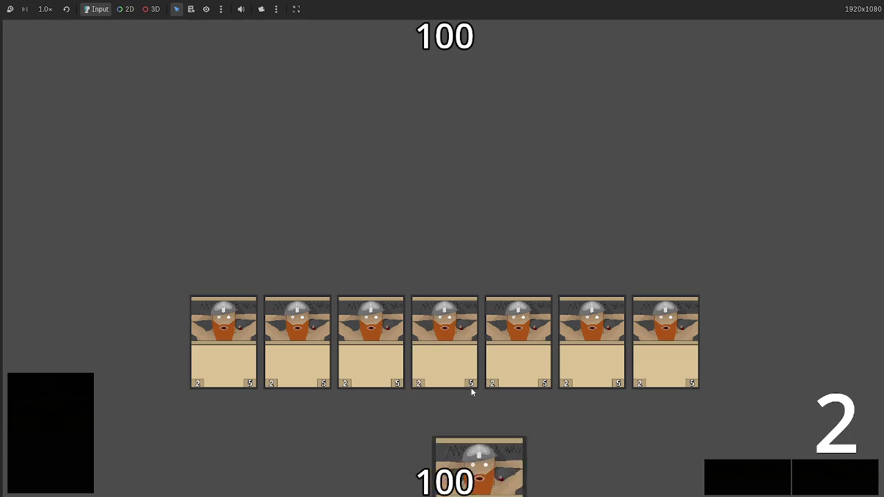
drag(475, 442, 463, 201)
click(823, 471)
click(750, 471)
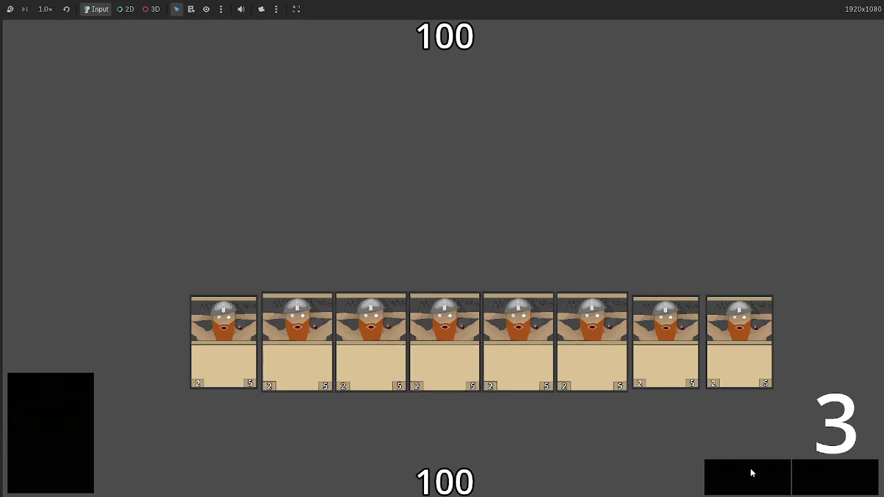
click(827, 476)
Step: Keep playing dealt cards and attacking, lowering the opponent to 74, 52, then 24
mouse_move(444, 449)
mouse_down()
mouse_move(462, 215)
mouse_move(456, 228)
mouse_up()
mouse_move(356, 455)
mouse_down()
mouse_move(442, 145)
mouse_move(446, 172)
mouse_up()
mouse_move(533, 456)
mouse_down()
mouse_move(458, 209)
mouse_move(460, 221)
mouse_up()
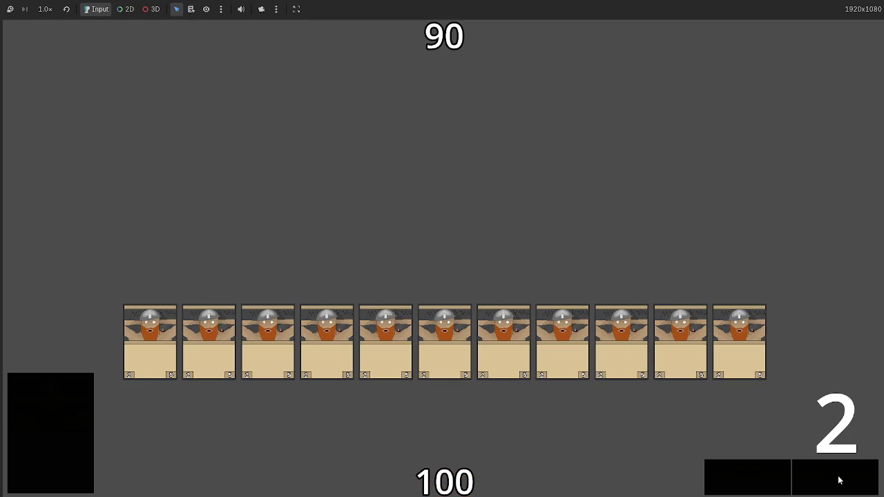
click(759, 479)
click(819, 474)
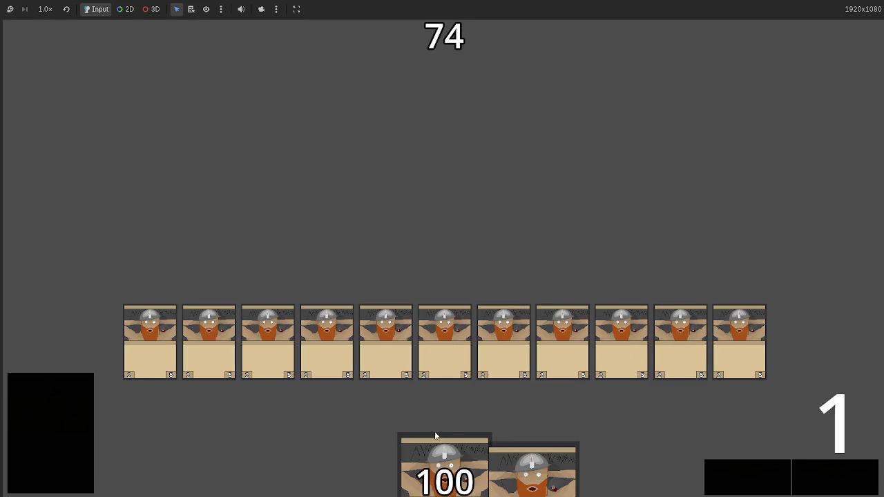
drag(426, 435, 442, 345)
mouse_move(444, 456)
mouse_down()
mouse_move(445, 345)
mouse_move(471, 358)
mouse_up()
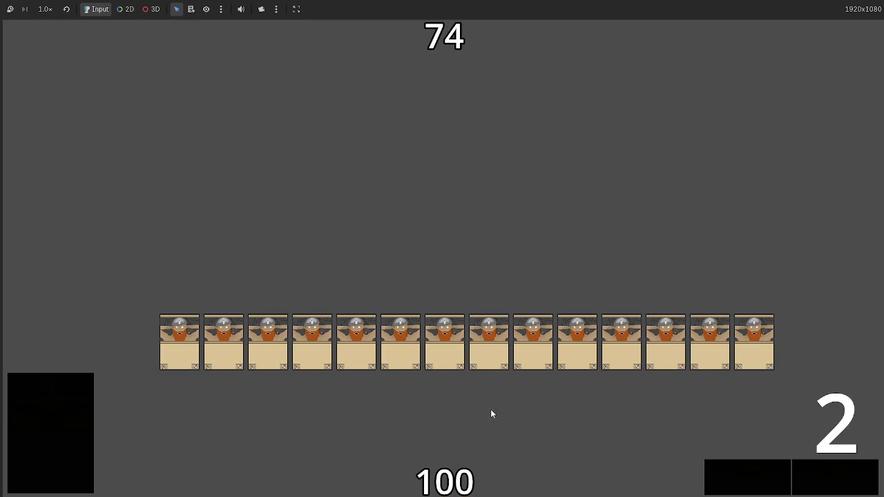
click(748, 472)
click(828, 478)
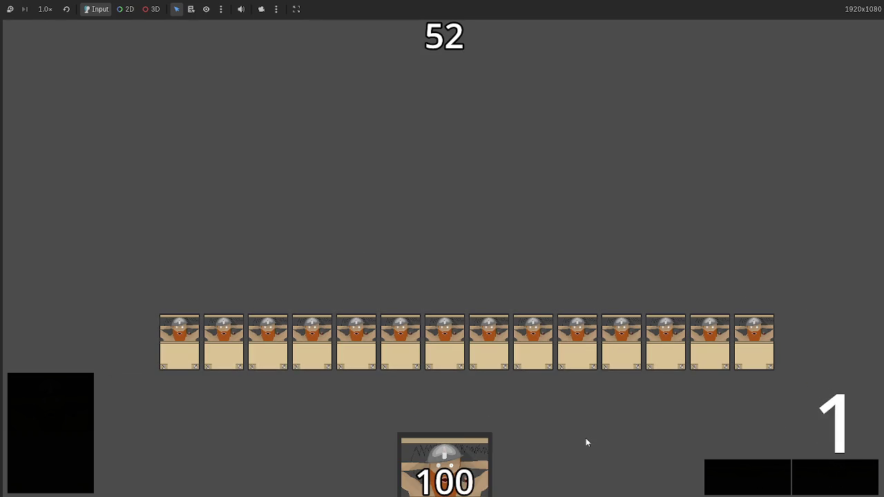
mouse_move(458, 442)
mouse_down()
mouse_move(442, 331)
mouse_move(453, 382)
mouse_up()
drag(464, 480, 449, 345)
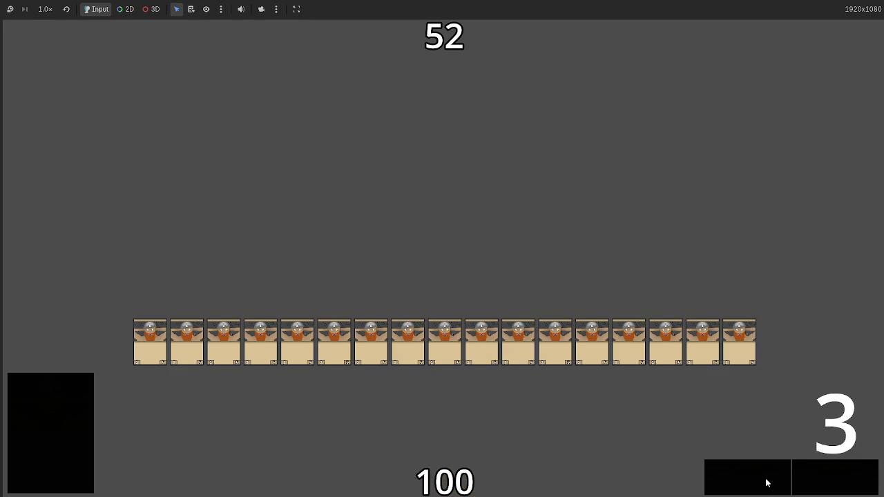
click(839, 481)
Step: Play the last hands to drop the opponent to -10 and -50, then stop the game
mouse_move(444, 463)
mouse_down()
mouse_move(418, 263)
mouse_move(428, 229)
mouse_move(442, 331)
mouse_up()
mouse_move(532, 469)
mouse_down()
mouse_move(462, 365)
mouse_move(621, 386)
mouse_up()
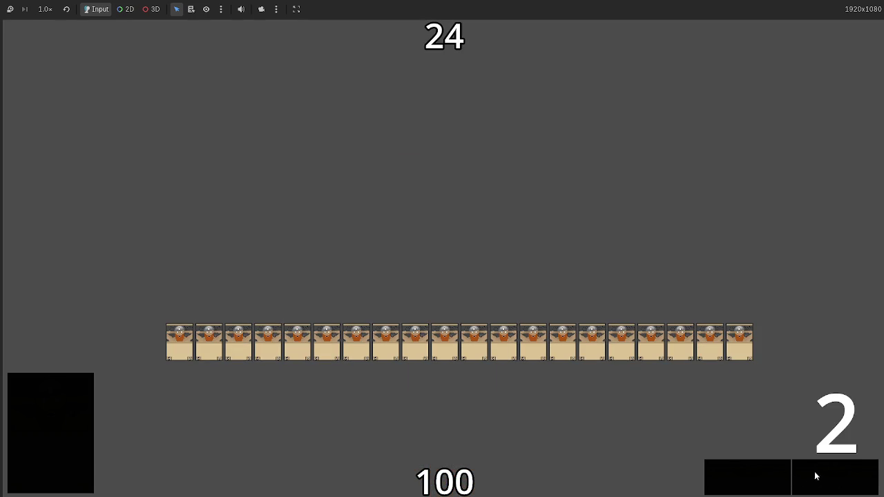
click(821, 475)
click(807, 484)
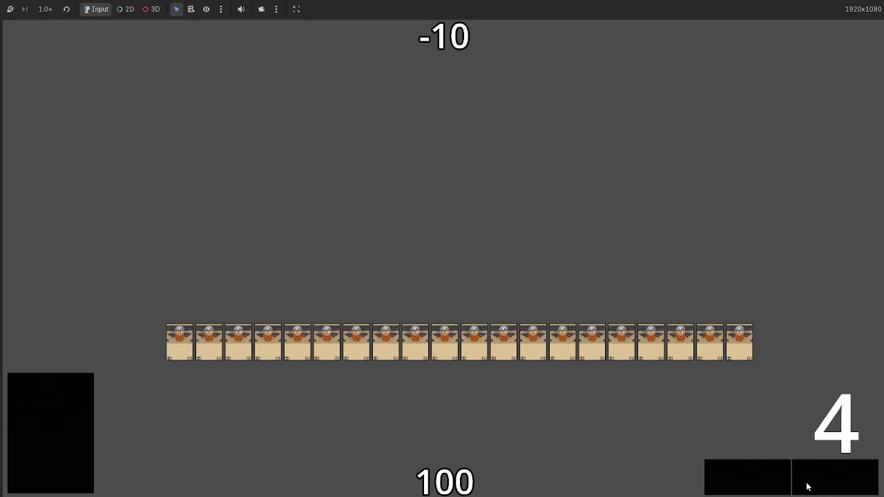
drag(461, 478, 435, 269)
drag(461, 416, 437, 275)
mouse_move(442, 469)
mouse_down()
mouse_move(456, 246)
mouse_move(457, 269)
mouse_up()
click(821, 478)
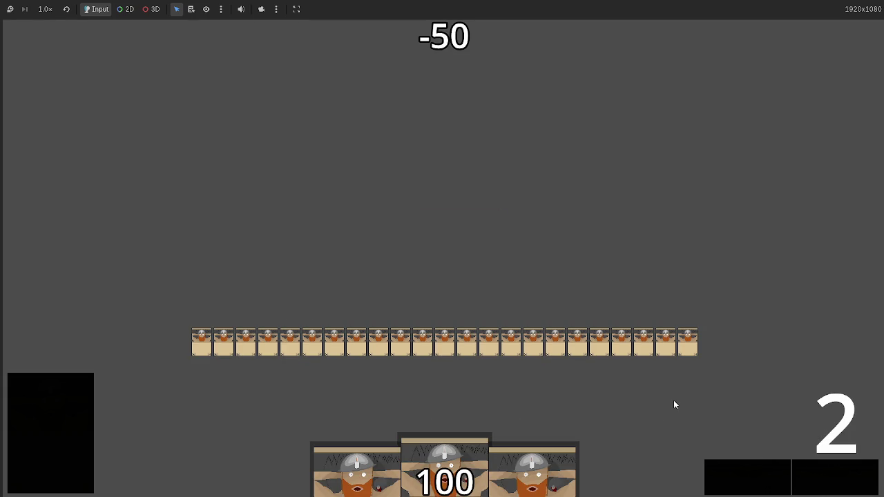
key(F8)
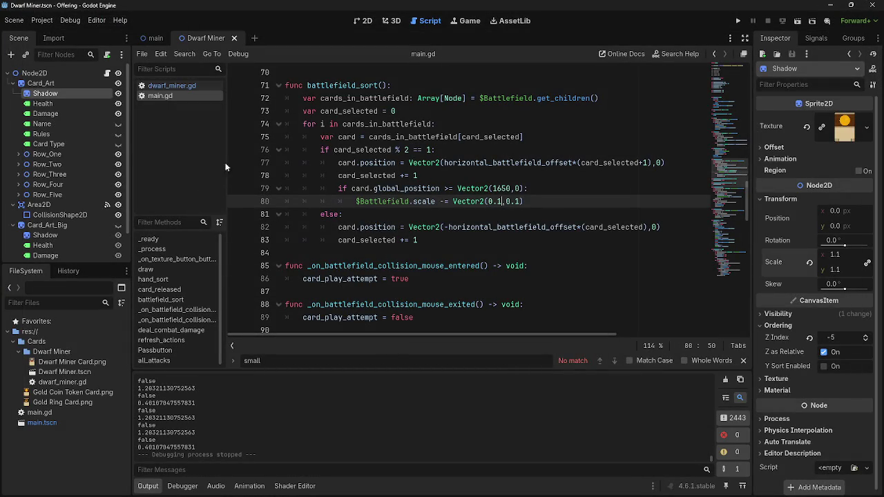
Step: Delete the print(rotate_left) and print rotation lines from card_rotate in dwarf_miner.gd
scroll(466, 262, up, 15)
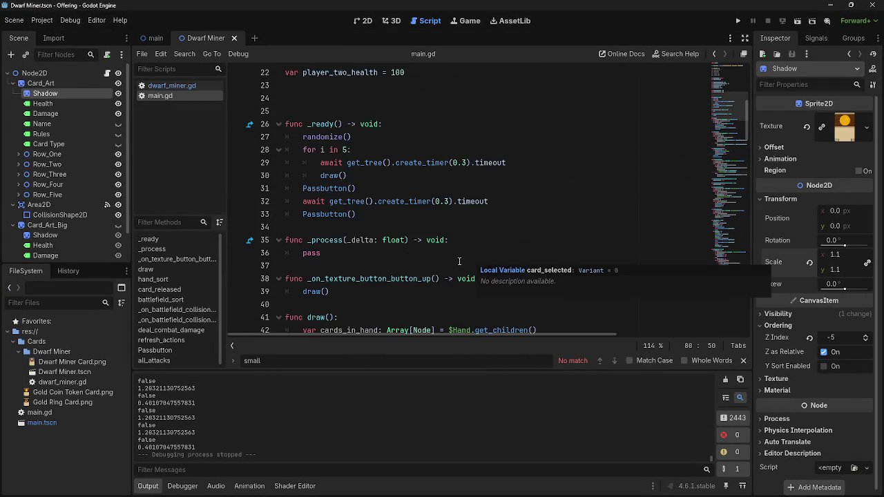
scroll(466, 261, up, 2)
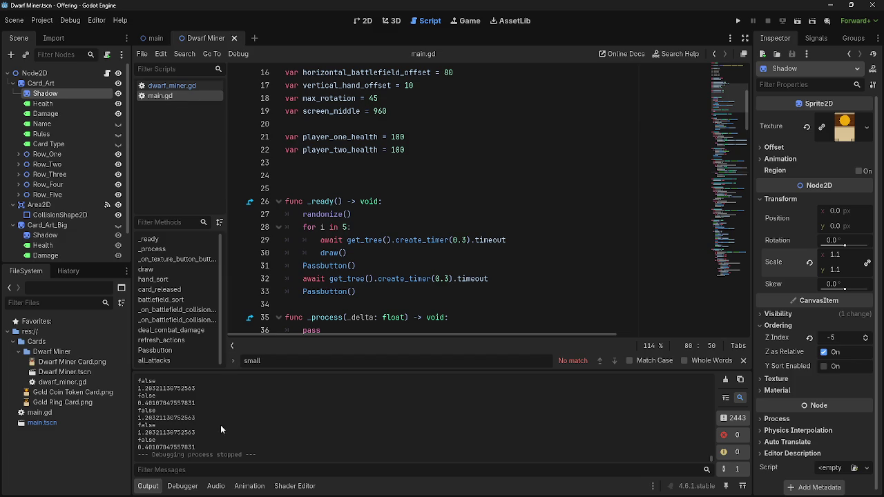
click(170, 85)
scroll(445, 320, down, 10)
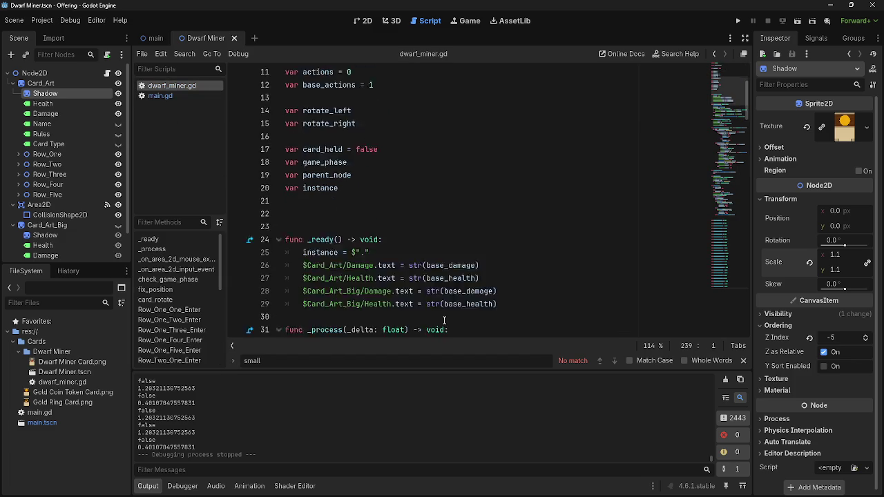
scroll(445, 320, down, 16)
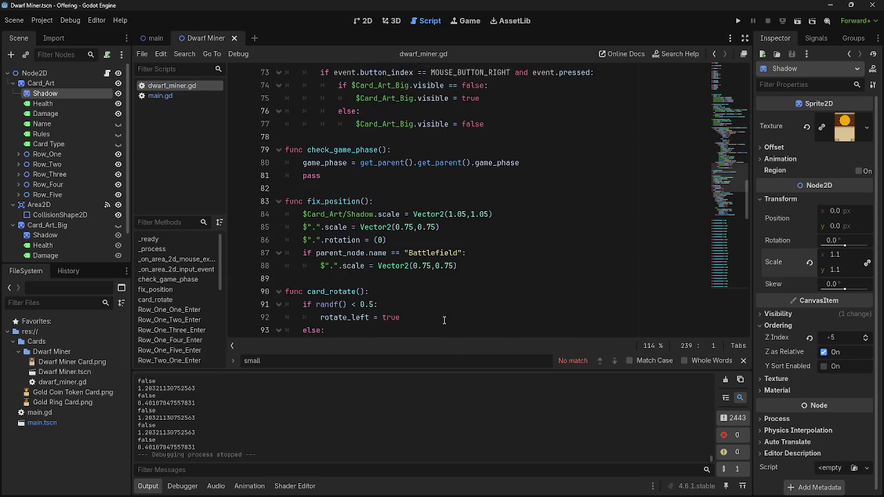
scroll(379, 247, down, 1)
scroll(454, 239, down, 4)
drag(458, 157, 312, 137)
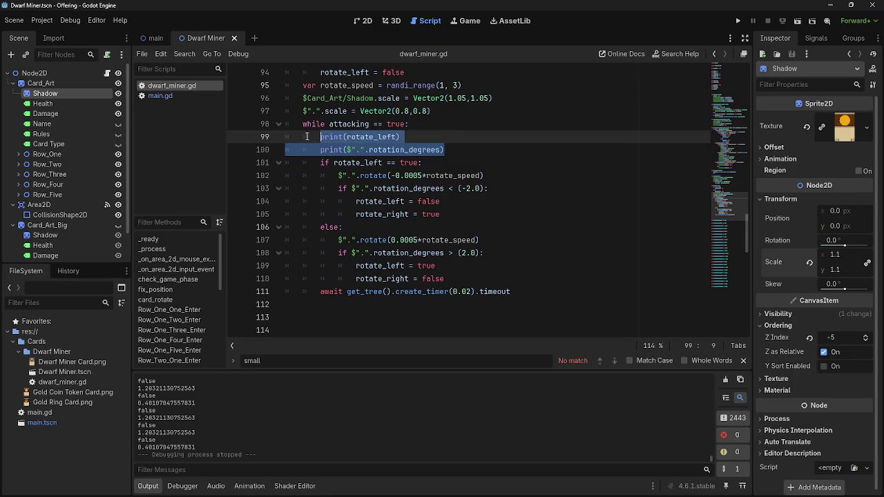
key(BackSpace)
key(BackSpace)
Step: Return to main.gd in the script list
scroll(475, 234, down, 7)
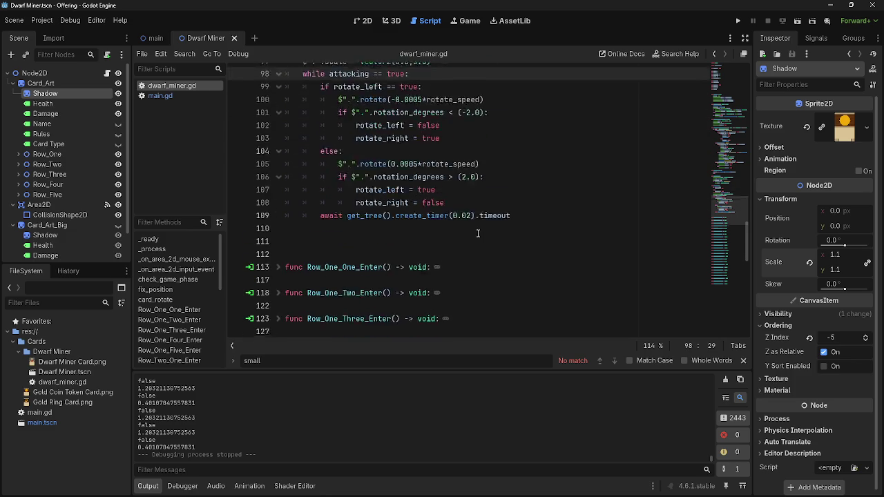
scroll(477, 233, up, 12)
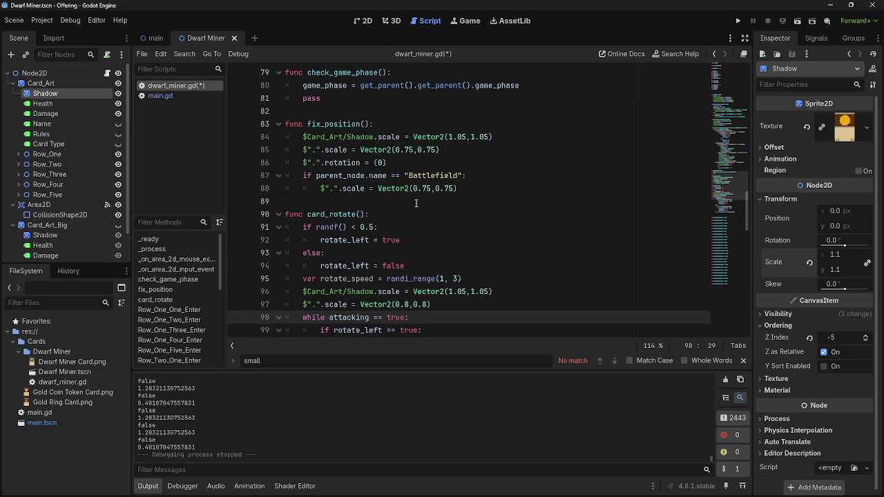
click(191, 97)
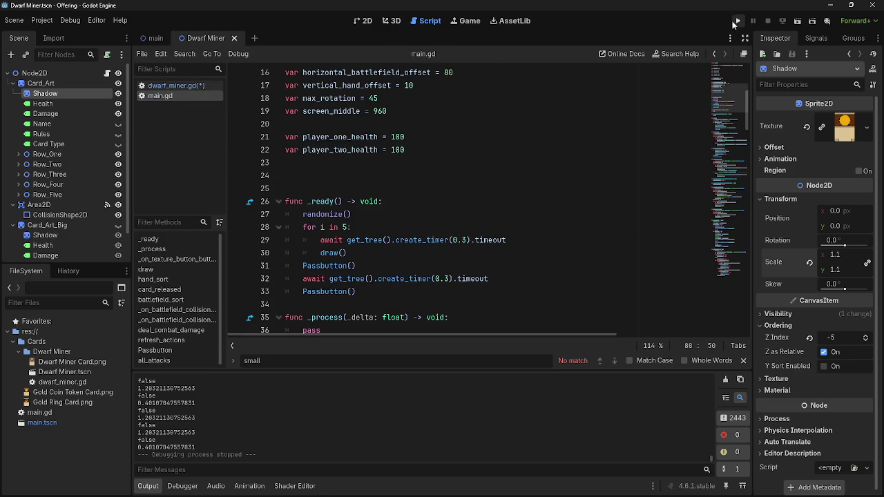
Step: Run the project and drag the first hand cards onto the table row
click(736, 21)
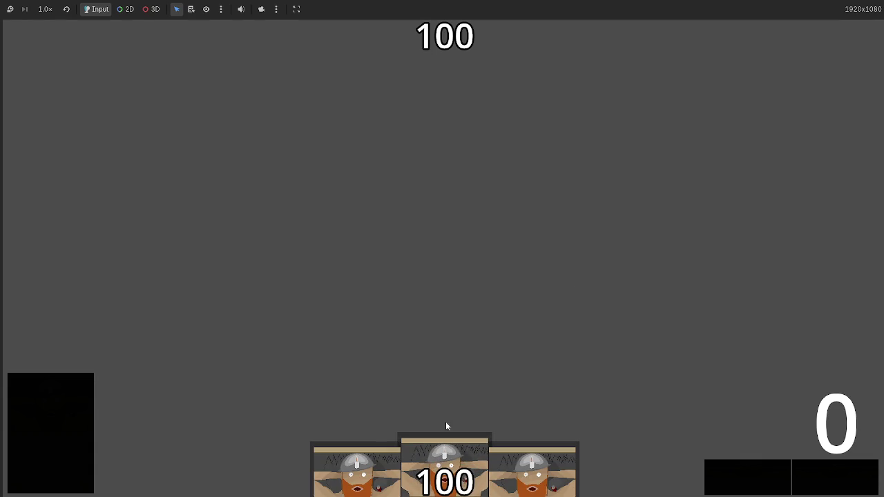
mouse_move(441, 422)
mouse_down()
mouse_move(429, 205)
mouse_move(393, 158)
mouse_move(390, 111)
mouse_up()
drag(417, 439, 402, 297)
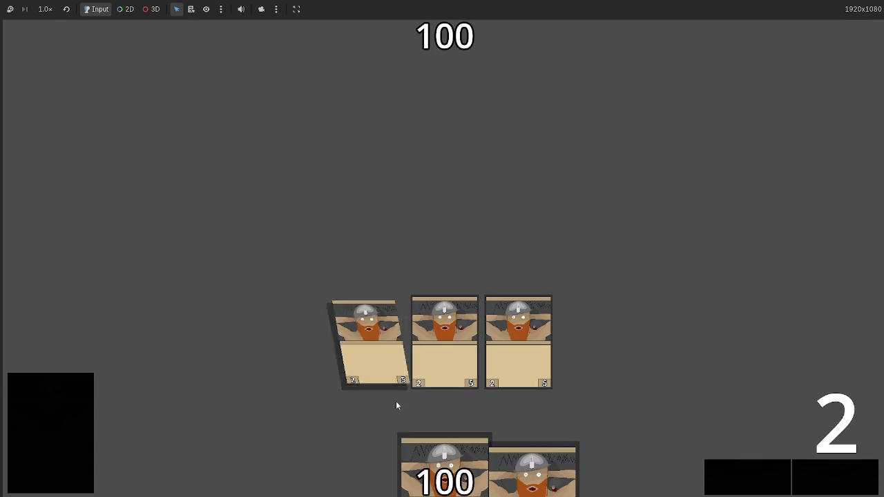
drag(417, 449, 434, 211)
drag(470, 475, 297, 342)
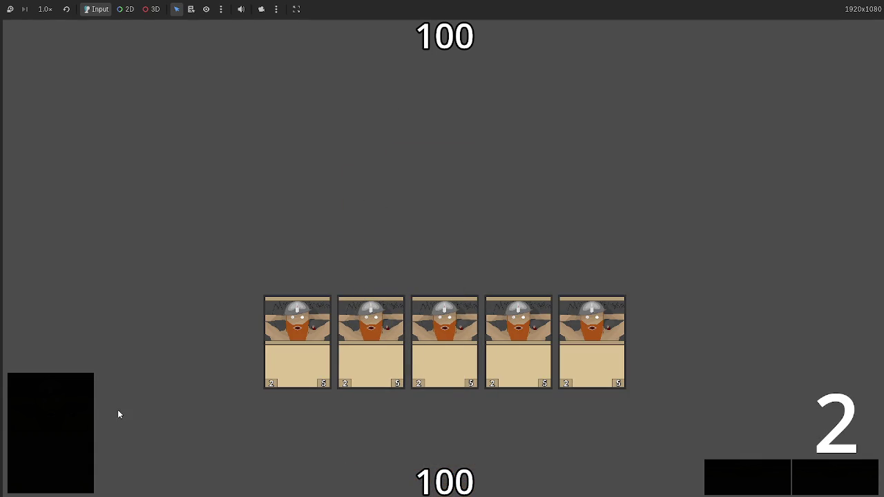
drag(393, 468, 422, 293)
drag(442, 459, 408, 197)
drag(614, 470, 427, 149)
Step: Keep dragging hand cards onto the row until over forty shrunken cards fill it
mouse_move(359, 477)
mouse_down()
mouse_move(442, 162)
mouse_move(427, 131)
mouse_up()
mouse_move(439, 455)
mouse_down()
mouse_move(442, 228)
mouse_move(451, 232)
mouse_move(442, 228)
mouse_move(464, 207)
mouse_up()
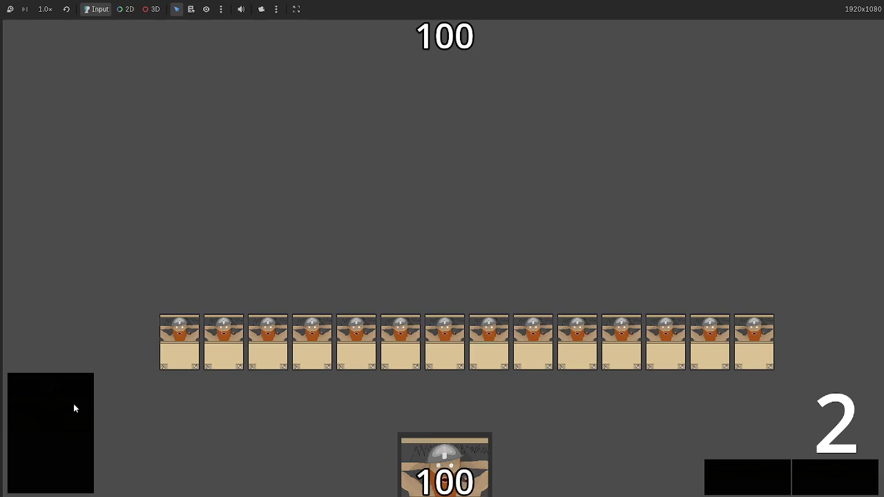
drag(442, 460, 442, 228)
drag(413, 454, 405, 324)
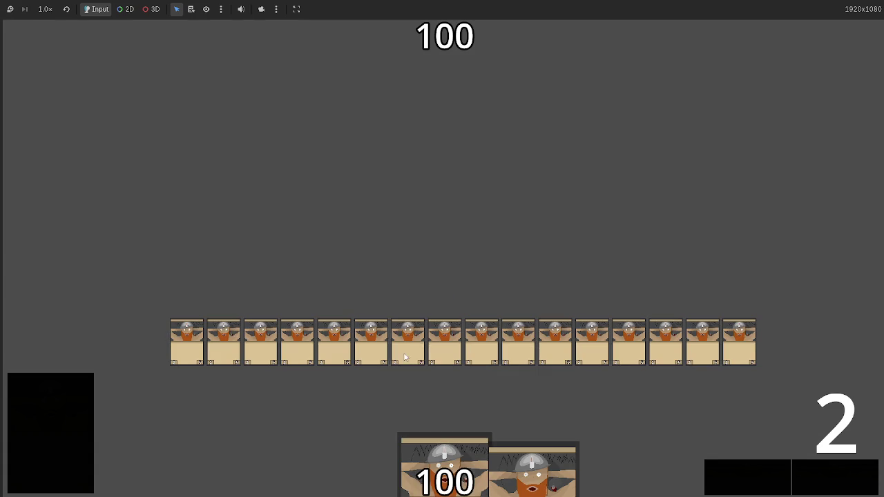
drag(429, 446, 434, 290)
mouse_move(438, 470)
mouse_down()
mouse_move(438, 331)
mouse_move(392, 304)
mouse_move(442, 262)
mouse_move(425, 235)
mouse_up()
mouse_move(532, 470)
mouse_down()
mouse_move(447, 202)
mouse_move(427, 325)
mouse_up()
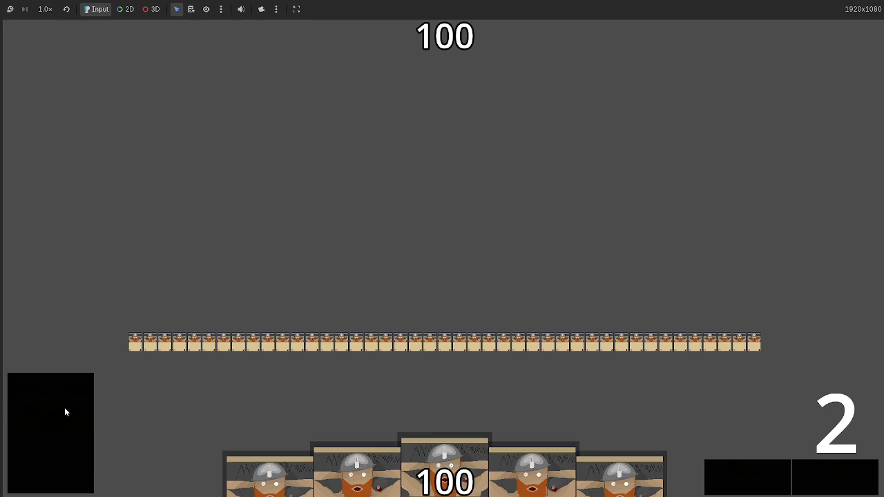
Step: Drag several more hand cards onto the table
mouse_move(453, 453)
mouse_down()
mouse_move(456, 205)
mouse_move(467, 386)
mouse_up()
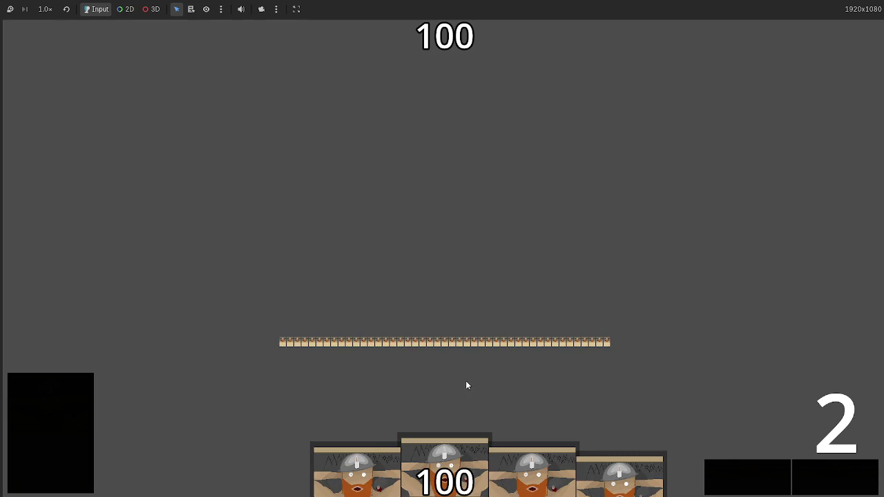
drag(465, 456, 449, 214)
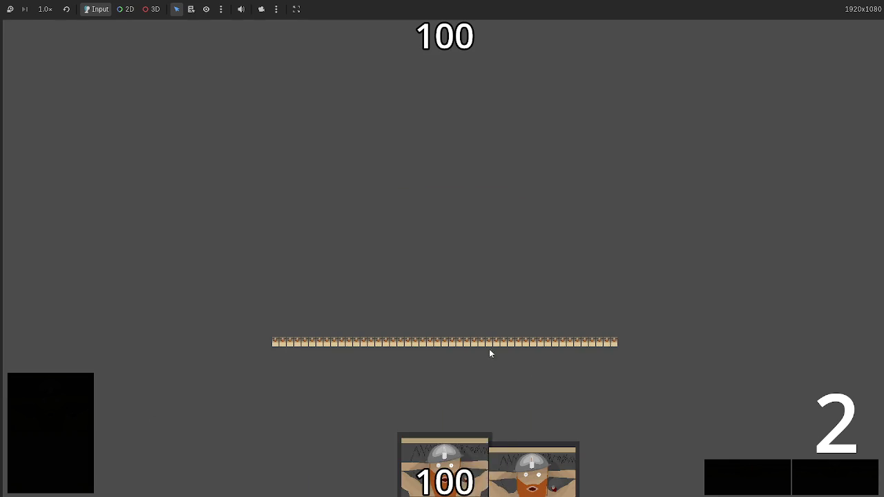
drag(446, 459, 433, 302)
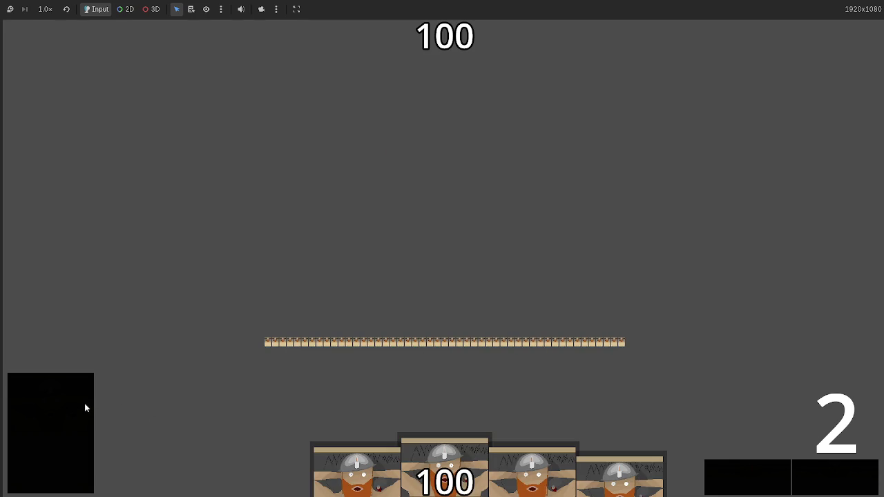
mouse_move(442, 462)
mouse_down()
mouse_move(438, 203)
mouse_move(479, 369)
mouse_up()
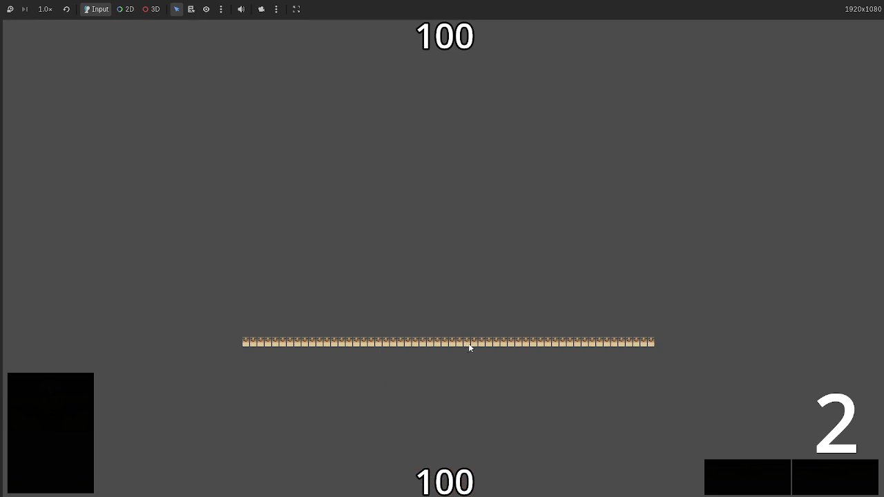
Step: Pass turns until the table cards drop the enemy score to -12, then stop the game
click(833, 478)
click(833, 471)
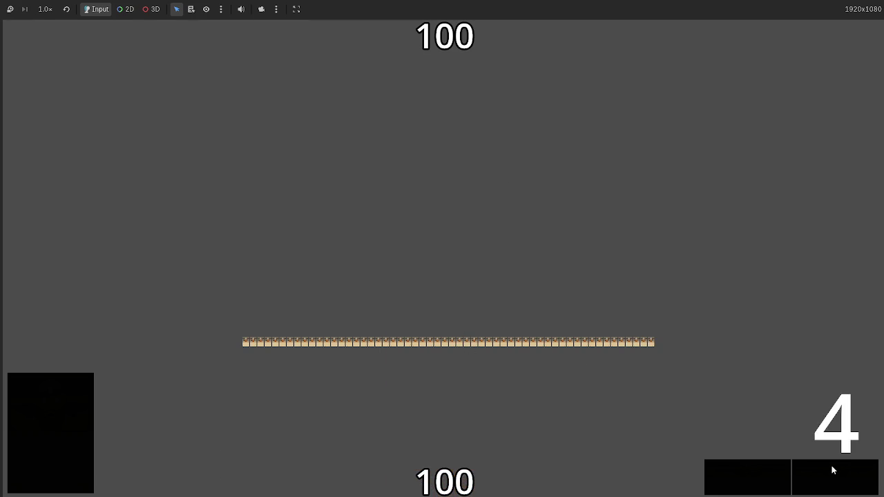
click(831, 469)
click(831, 470)
click(821, 467)
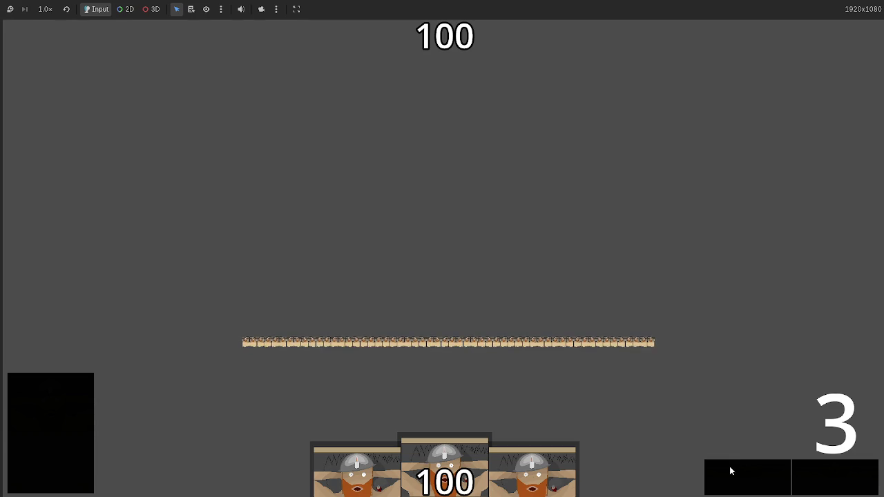
click(818, 488)
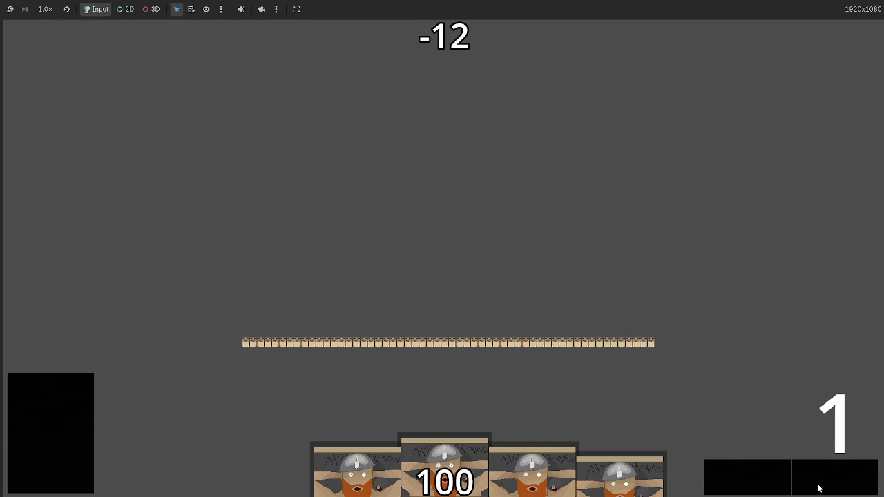
key(F8)
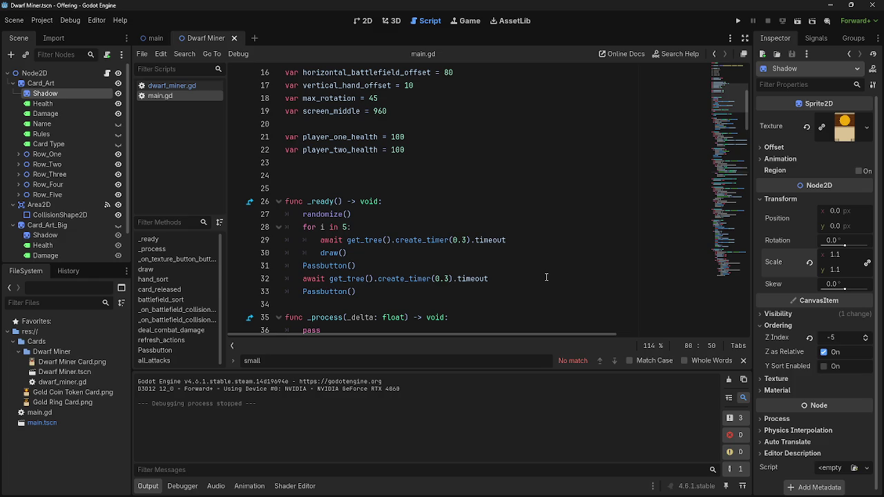
Step: Switch to the Twitch prediction window in Chrome and maximize it
key(alt+Tab)
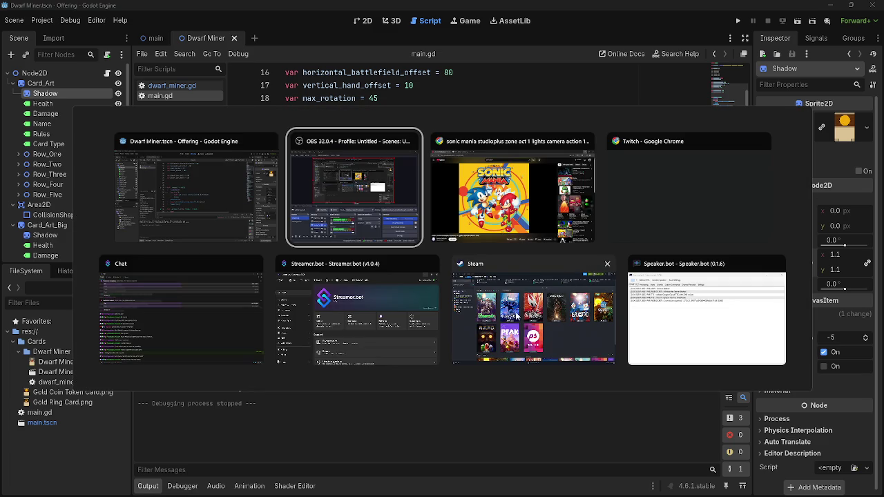
key(alt+Tab)
key(alt+Tab)
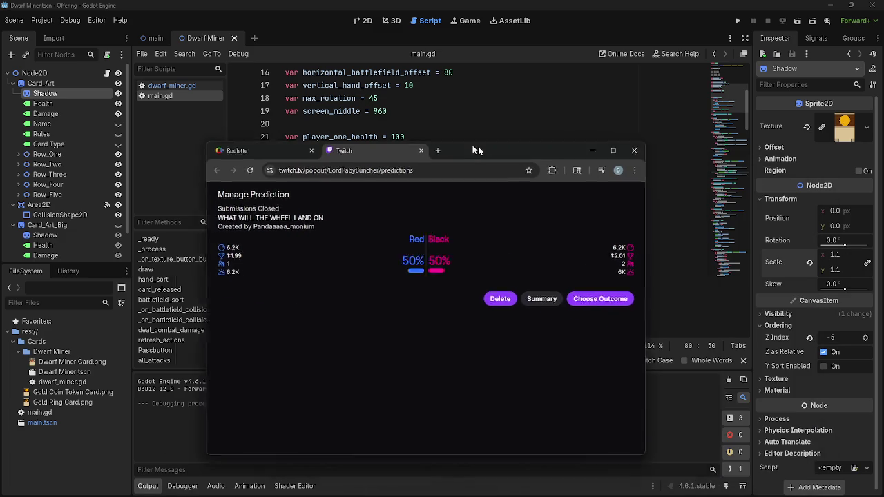
mouse_move(478, 146)
mouse_down()
mouse_move(438, 138)
mouse_move(442, 1)
mouse_up()
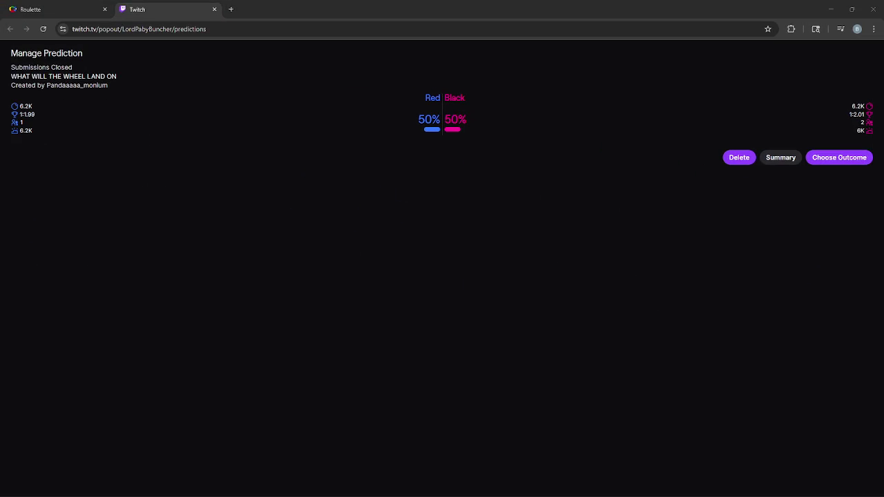
Step: On the Roulette tab, dismiss the previous winner of 24 and spin the wheel
key(alt+Tab)
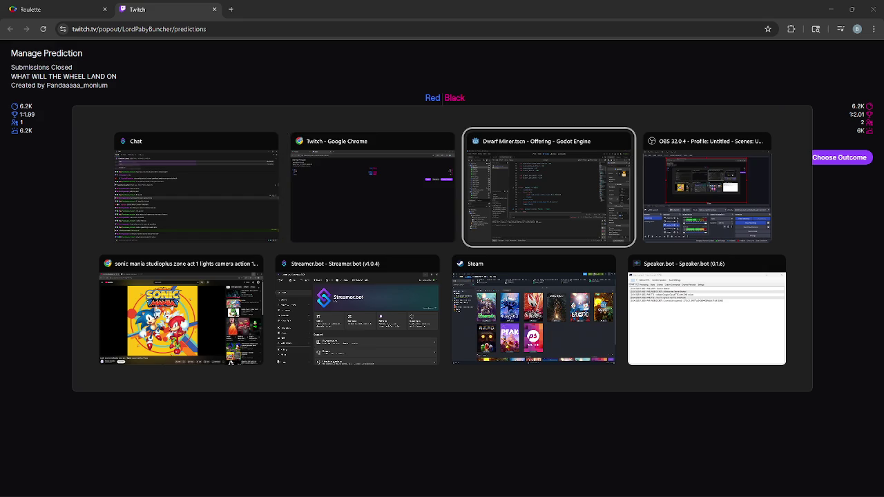
key(Escape)
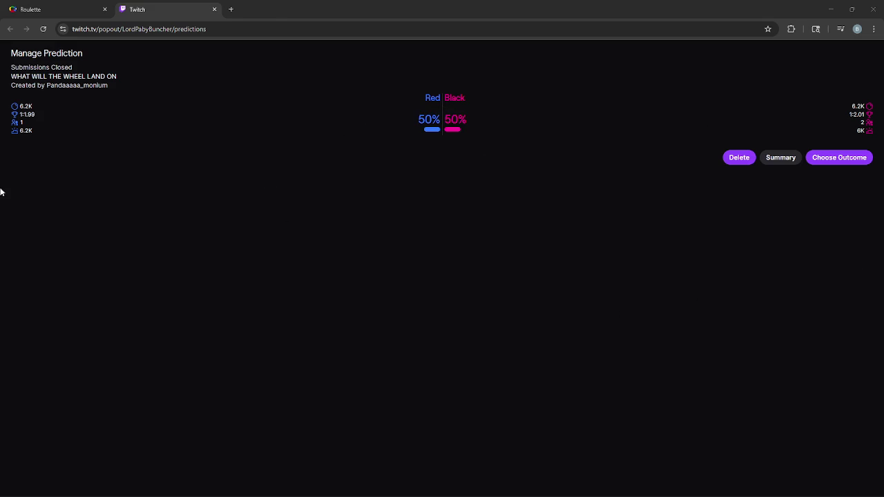
click(37, 9)
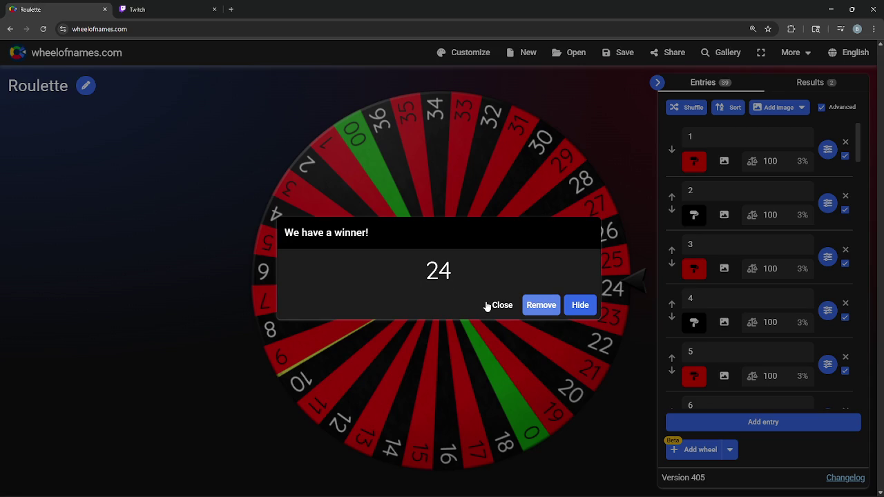
click(490, 306)
click(443, 232)
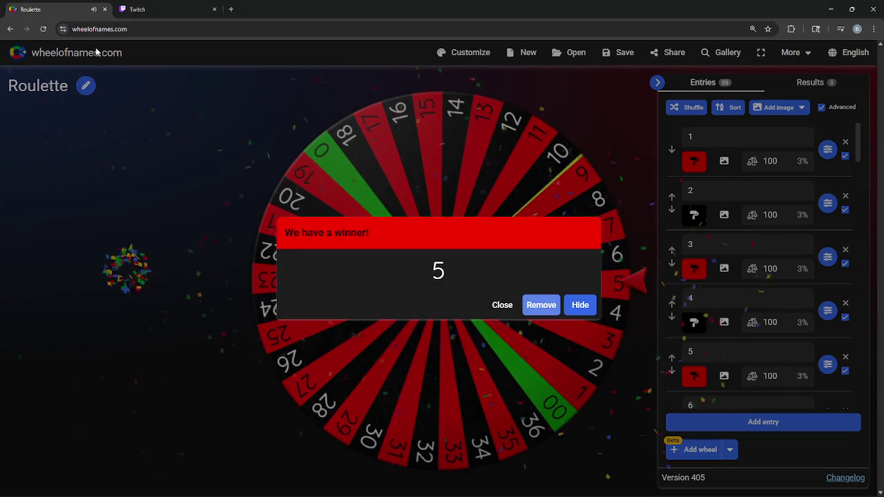
Step: Confirm the wheel landed on red 5, then return to the Twitch predictions tab
click(152, 9)
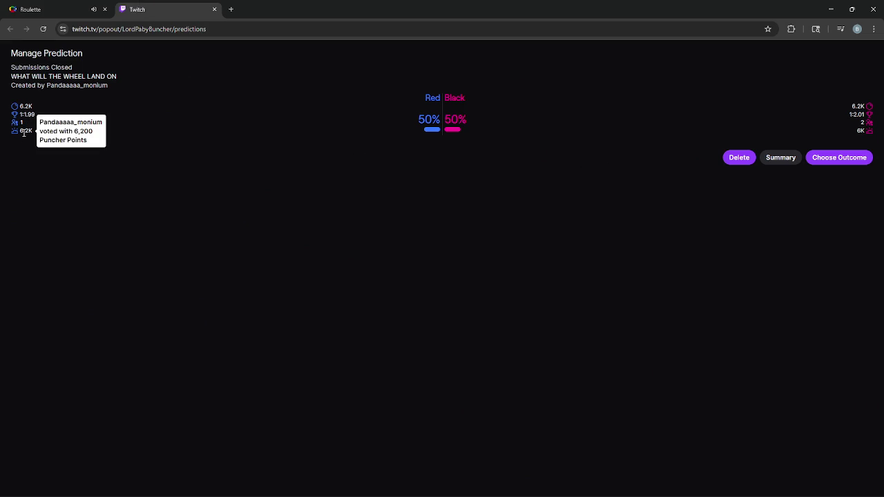
click(28, 8)
click(173, 7)
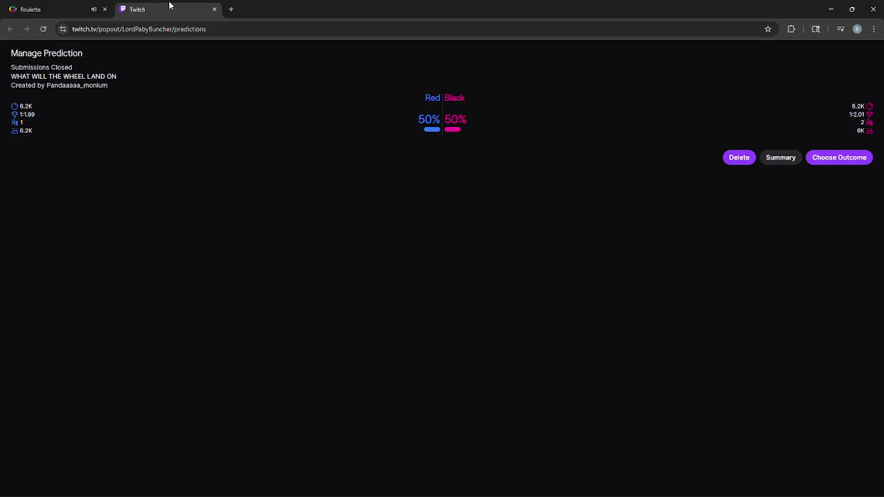
Step: Resolve the 'WHAT WILL THE WHEEL LAND ON' prediction with Red as the winner
click(839, 158)
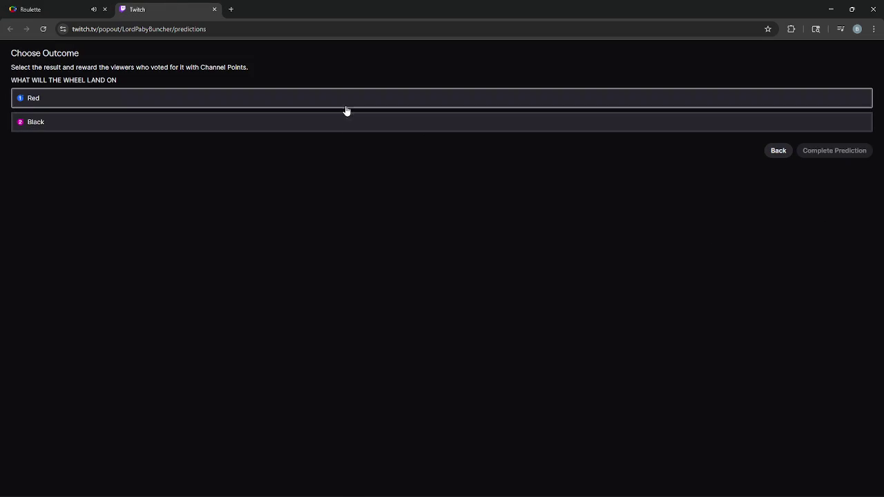
click(283, 98)
key(ctrl+Tab)
key(ctrl+Tab)
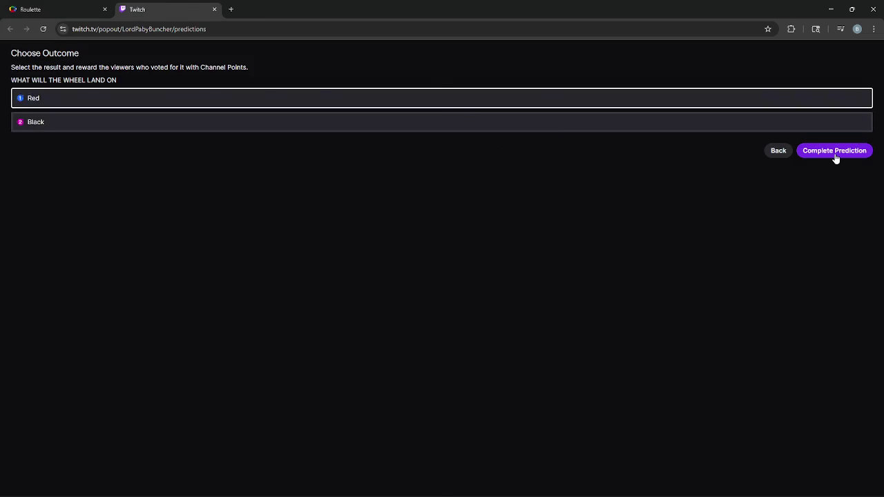
click(837, 158)
click(812, 126)
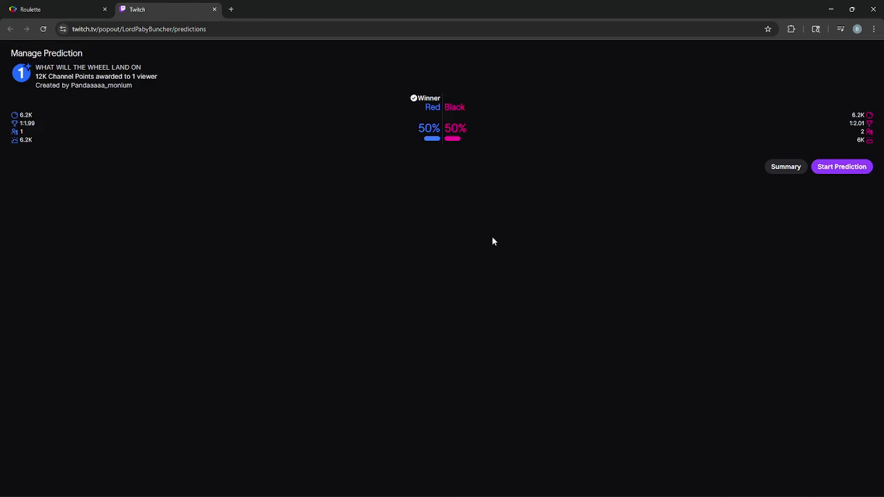
Step: Recheck the Roulette tab, then restore down and minimize Chrome to reveal Godot
click(60, 7)
click(154, 5)
click(851, 9)
click(516, 114)
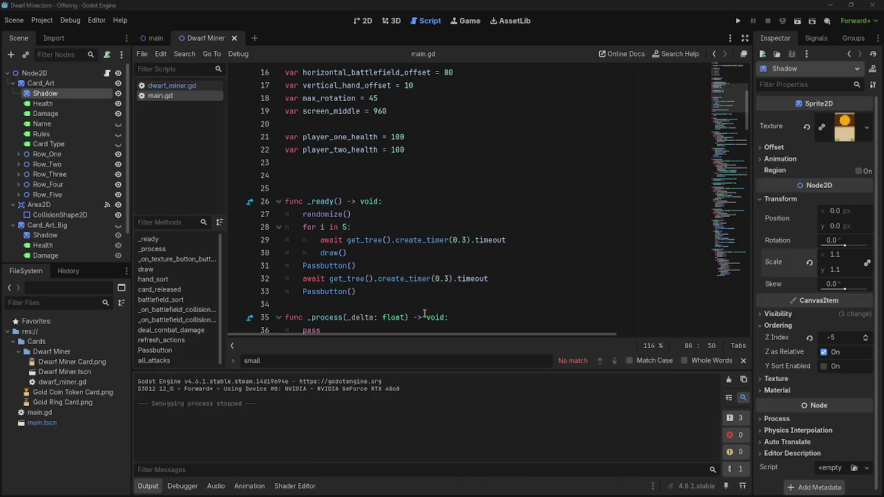
Step: Read through main.gd from line 24 downward, then run the project for another test
click(409, 153)
click(414, 176)
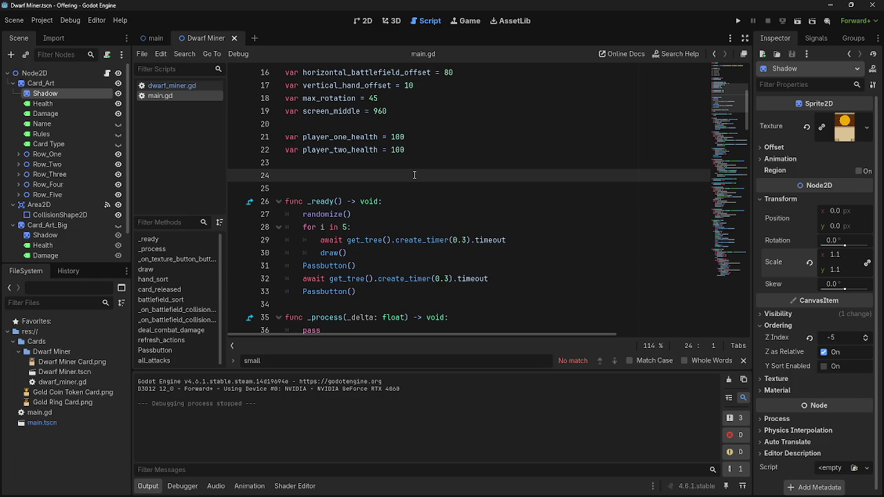
scroll(415, 174, down, 10)
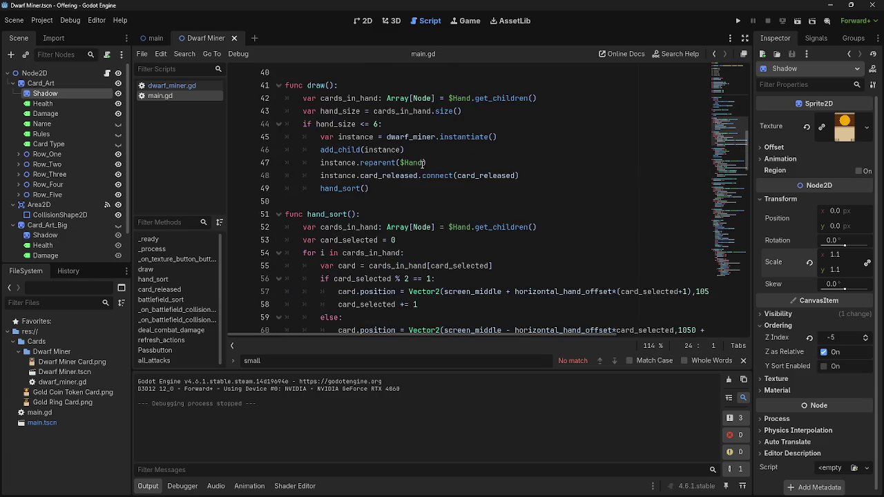
scroll(422, 164, down, 1)
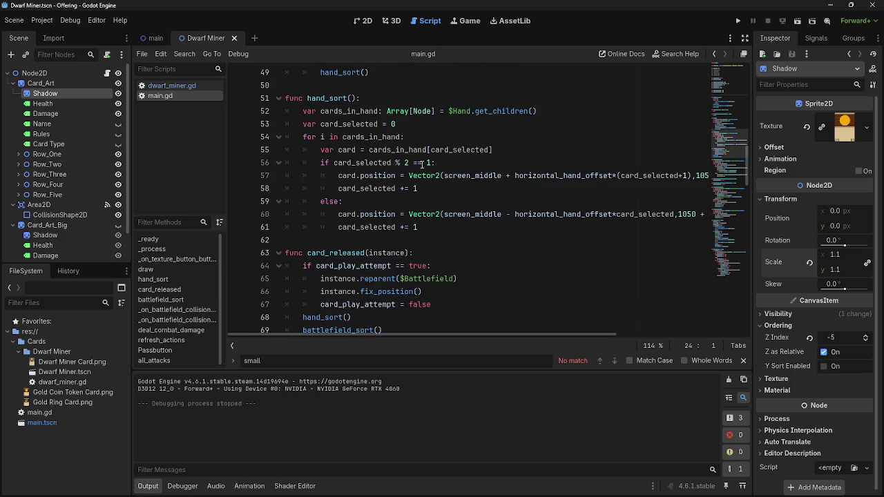
scroll(422, 164, down, 3)
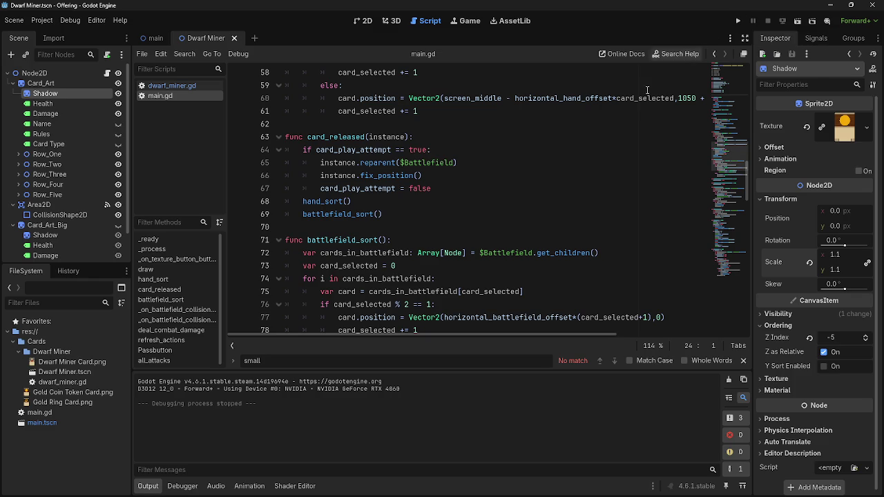
scroll(453, 227, down, 4)
scroll(453, 227, down, 2)
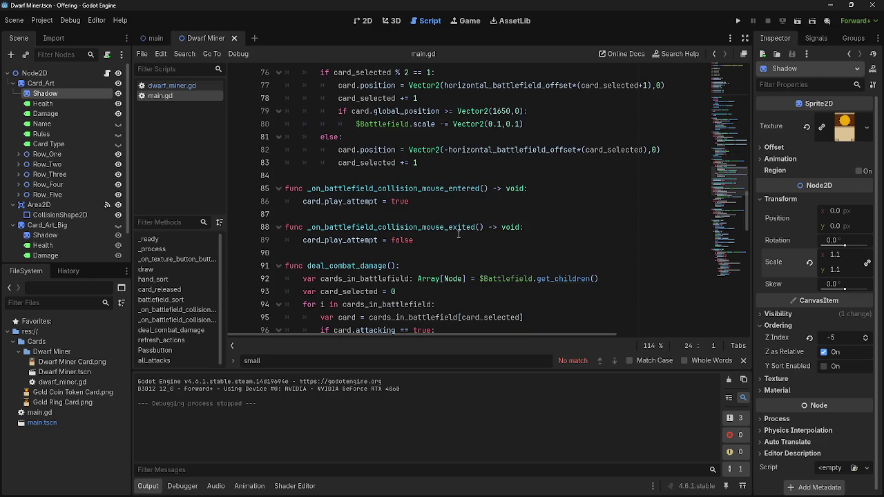
click(738, 21)
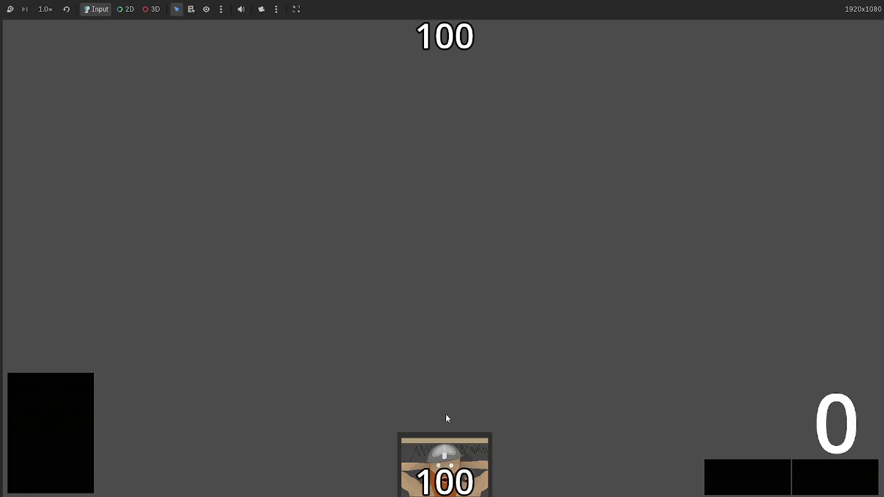
Step: Play the Dwarf Miner hand cards and pass turns so they attack the opponent
click(442, 459)
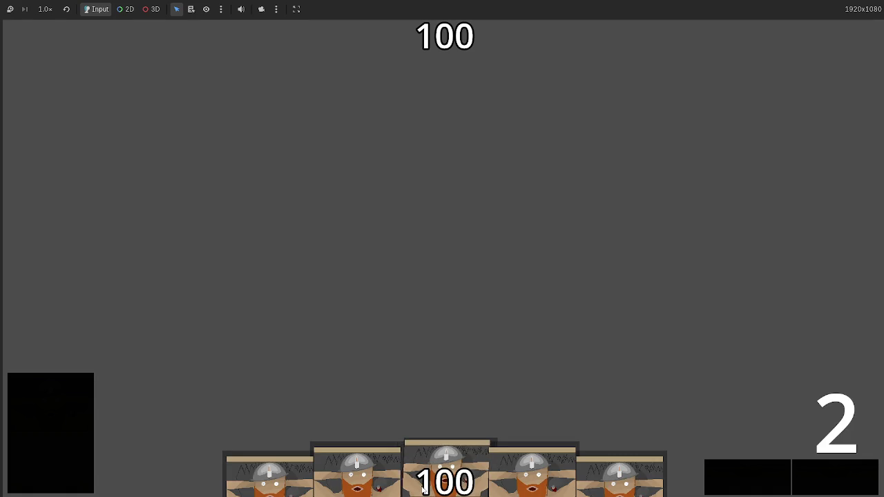
click(442, 460)
click(442, 459)
click(439, 460)
click(449, 449)
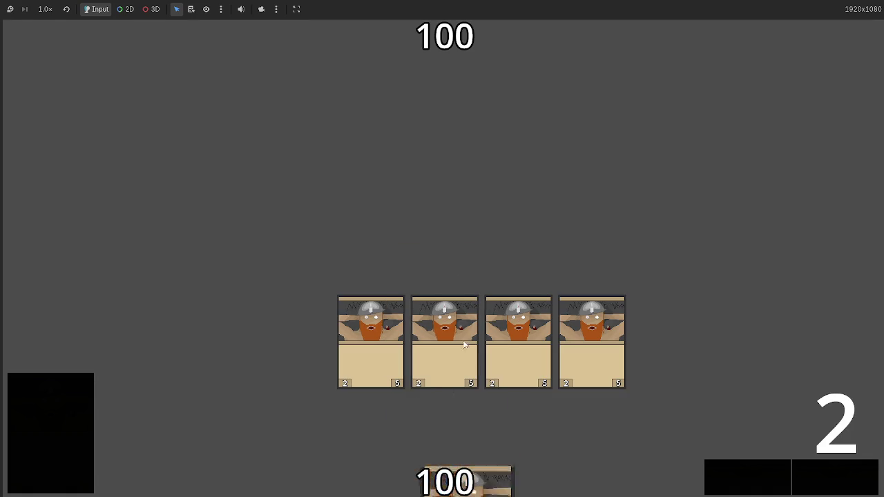
click(815, 476)
click(816, 478)
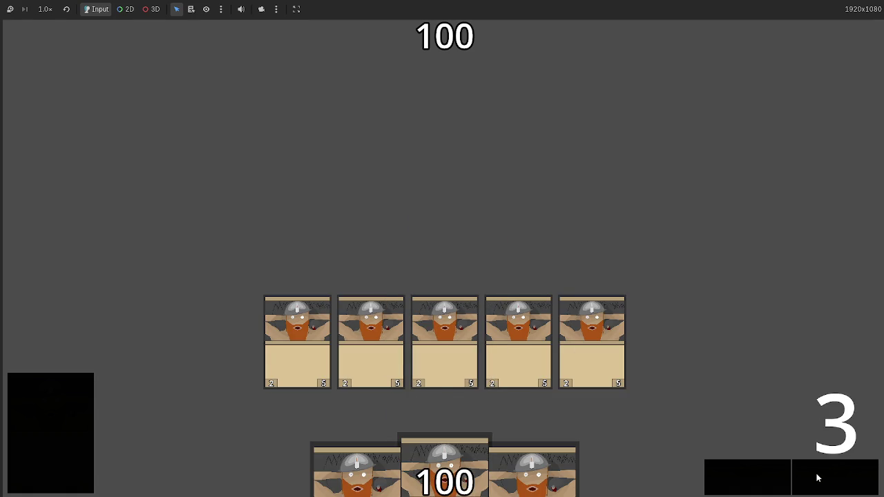
click(811, 478)
click(818, 481)
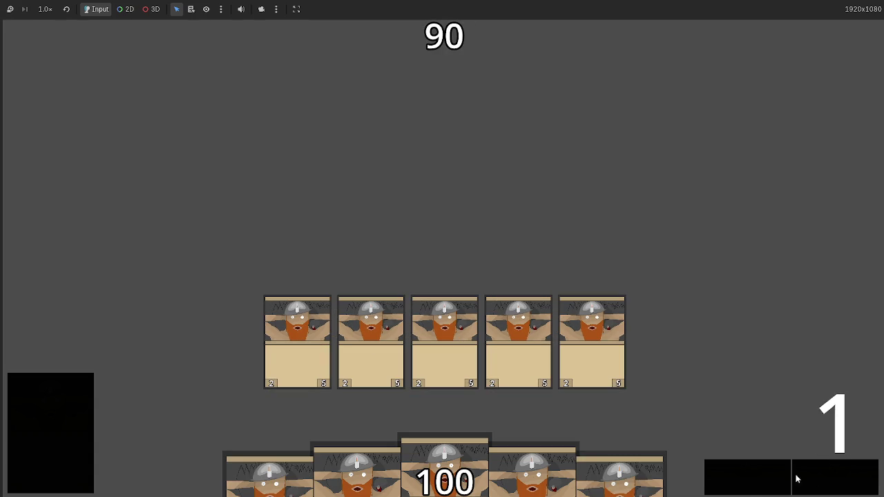
click(811, 478)
click(446, 464)
click(459, 464)
Step: Drag the four remaining hand cards onto the battlefield and advance to the next turn
drag(619, 476, 621, 332)
mouse_move(472, 476)
mouse_down()
mouse_move(474, 290)
mouse_move(474, 304)
mouse_up()
mouse_move(357, 473)
mouse_down()
mouse_move(479, 228)
mouse_move(478, 324)
mouse_up()
drag(444, 474, 484, 325)
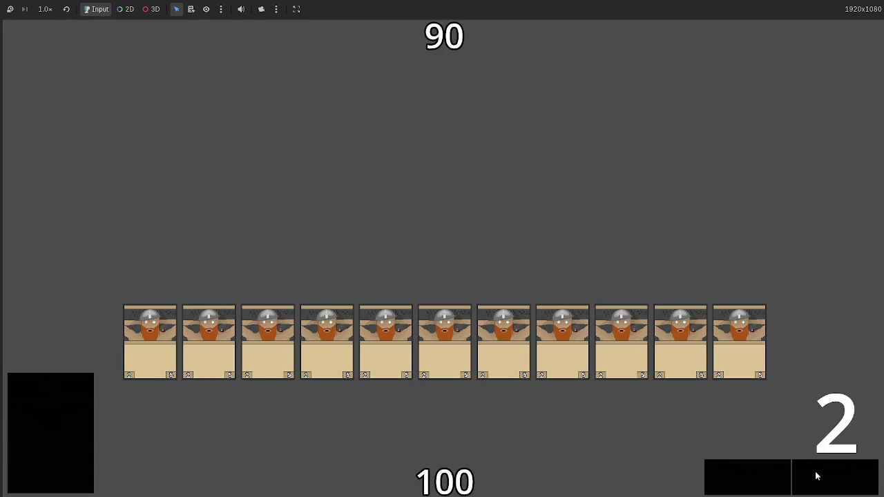
click(837, 472)
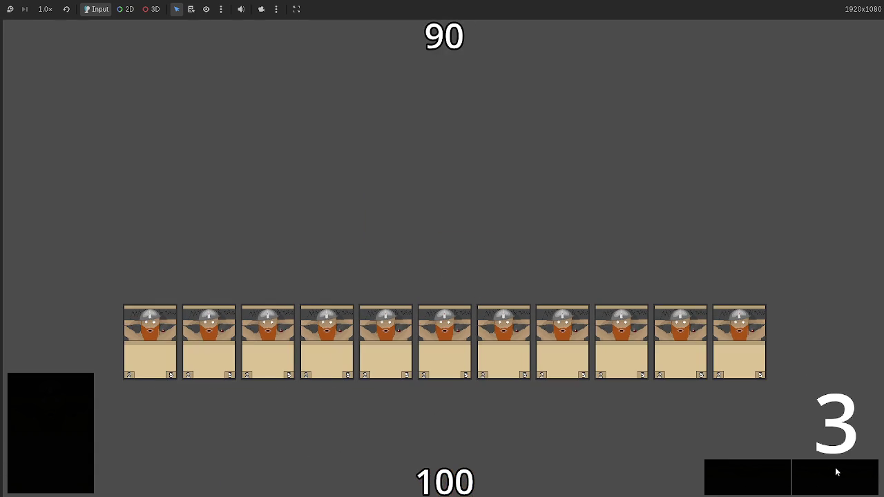
click(784, 480)
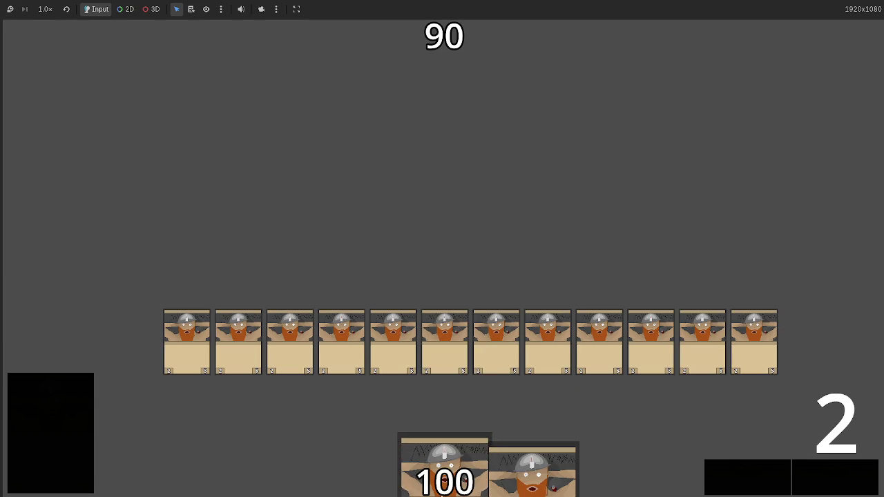
key(alt+Tab)
key(alt+Tab)
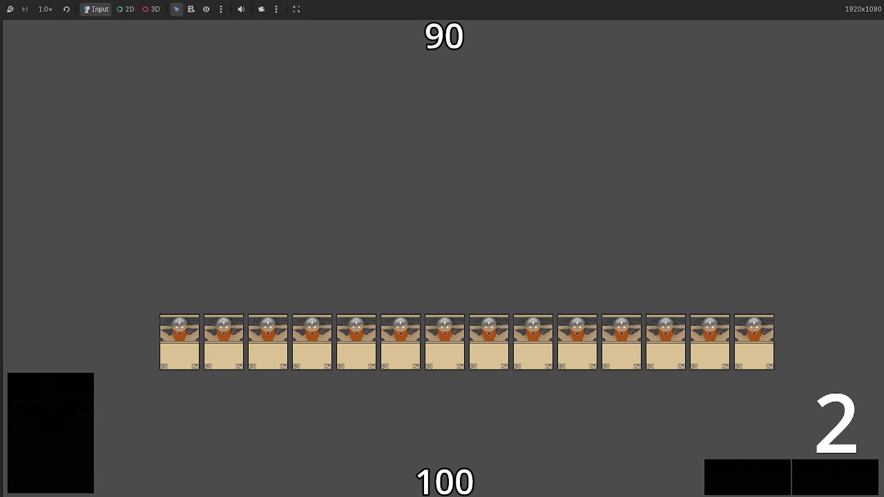
Step: Return to the running game and advance phases to the next turn to draw cards
key(alt+Tab)
key(Tab)
key(alt+Tab)
key(alt+Tab)
key(alt+Tab)
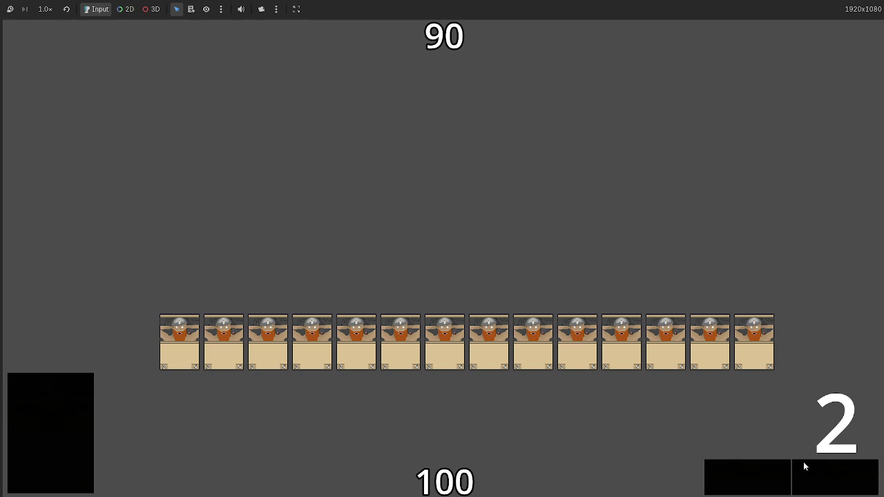
click(757, 467)
click(827, 481)
click(827, 482)
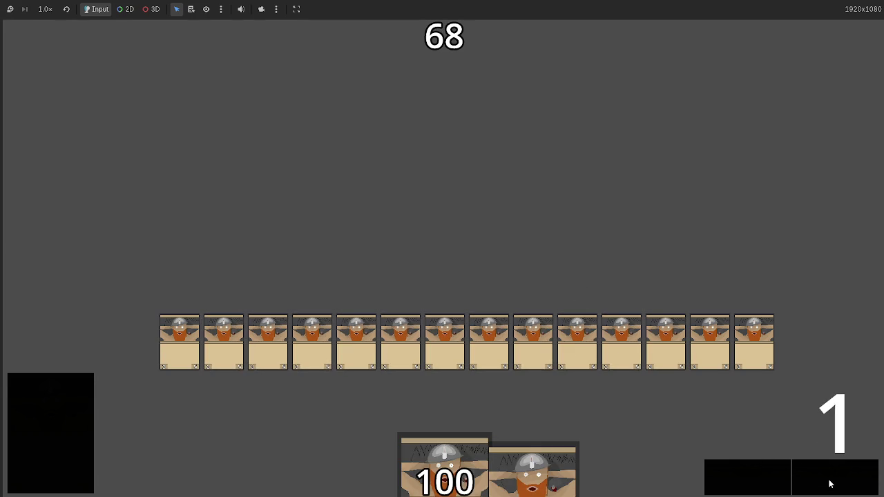
click(826, 481)
Step: Play three more cards, pass through combat to drop the opponent to 6, then stop the game
drag(357, 469, 520, 275)
drag(513, 470, 480, 302)
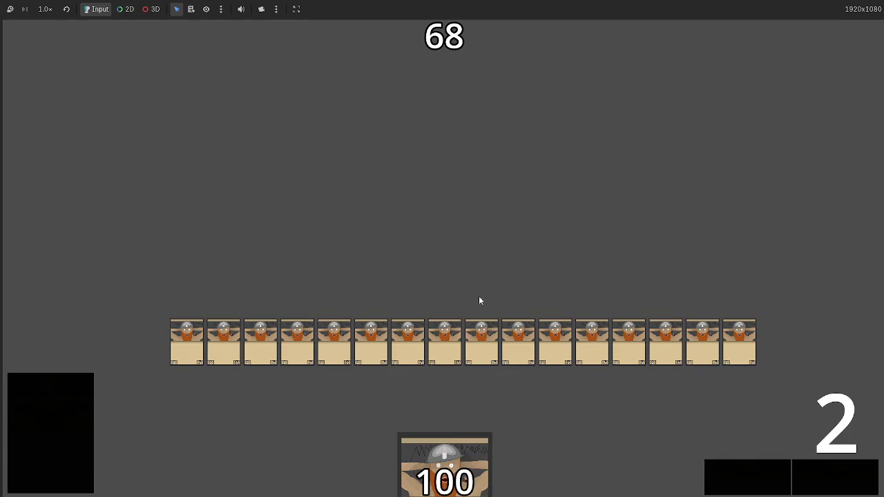
drag(444, 470, 523, 255)
click(837, 478)
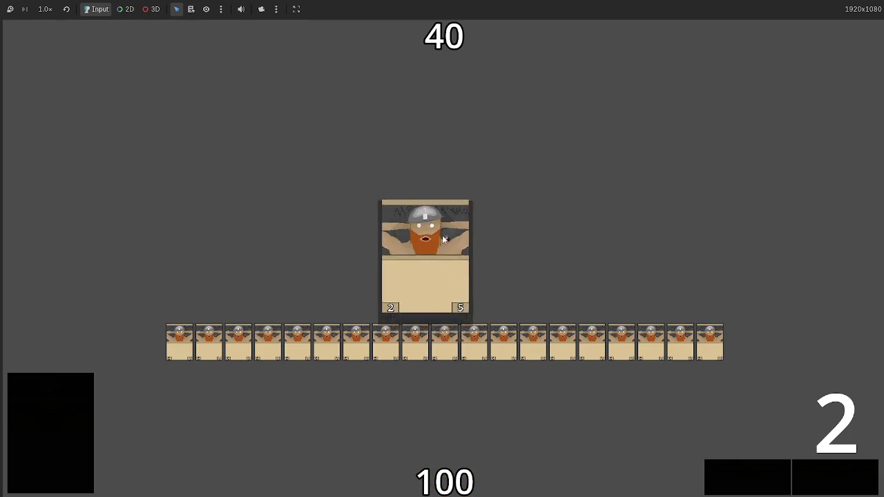
click(734, 476)
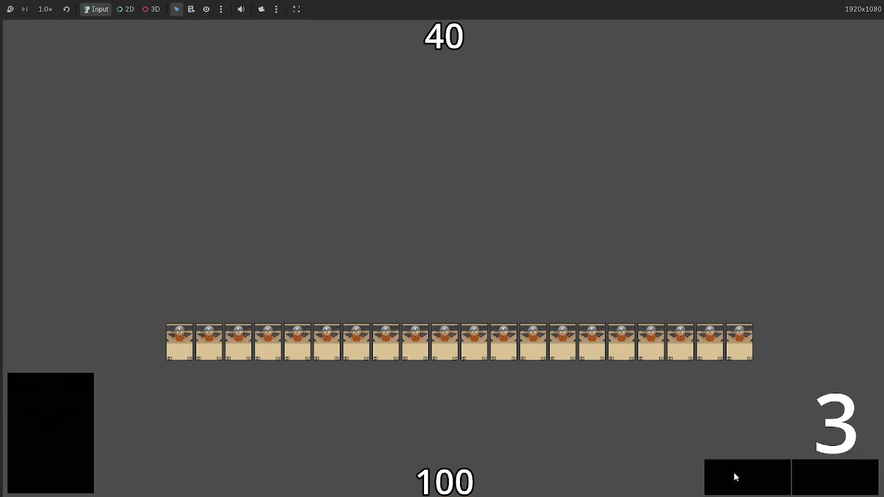
click(827, 482)
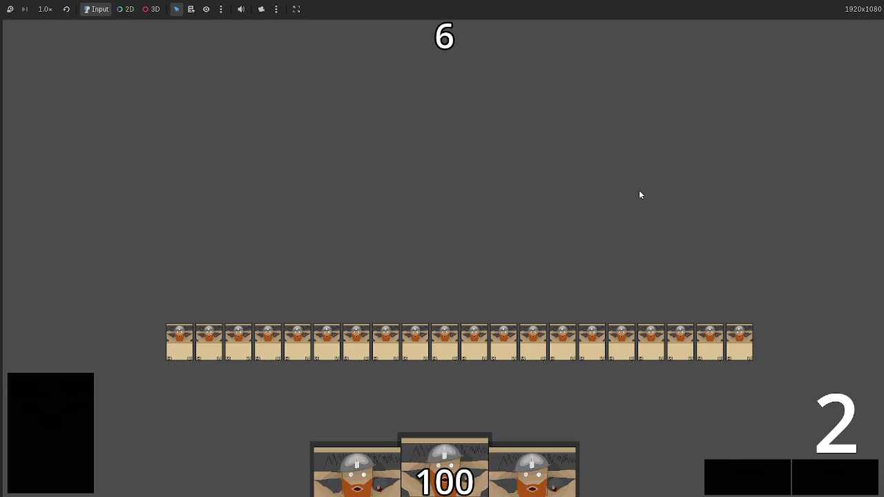
key(F8)
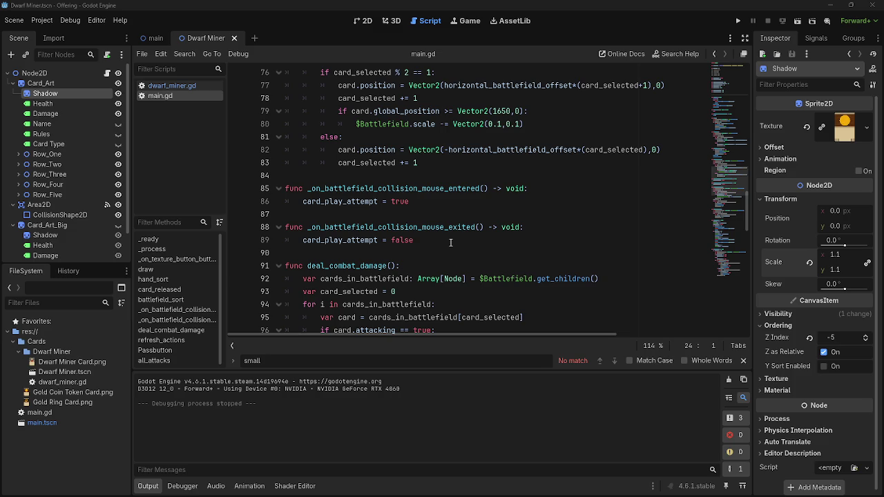
Step: Back in Godot, scroll down through the main.gd code
key(alt+Tab)
key(Escape)
click(441, 257)
click(416, 213)
scroll(412, 290, down, 5)
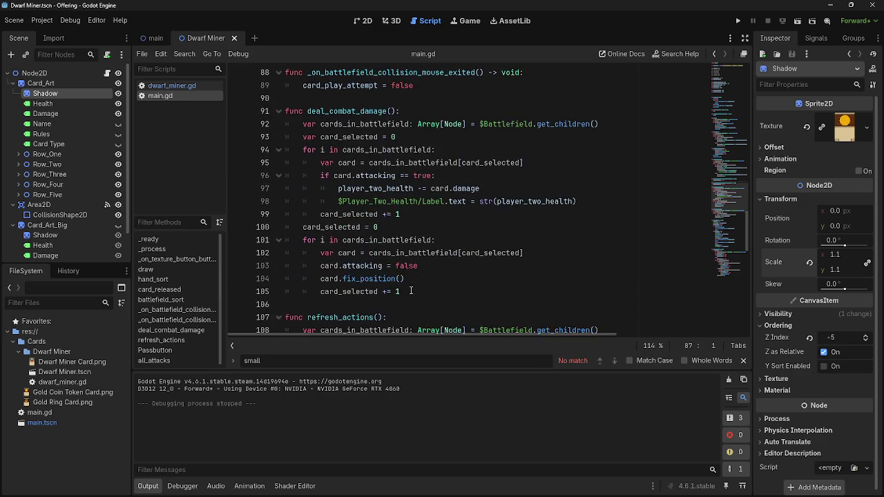
scroll(643, 160, down, 2)
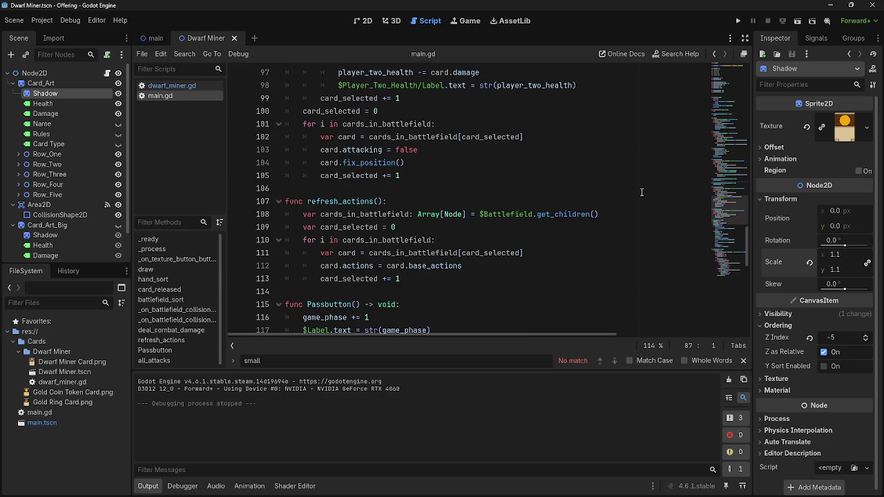
Step: Open dwarf_miner.gd and scroll up to its variables (damage 2, health 5, base_actions 1)
click(172, 86)
scroll(433, 218, up, 20)
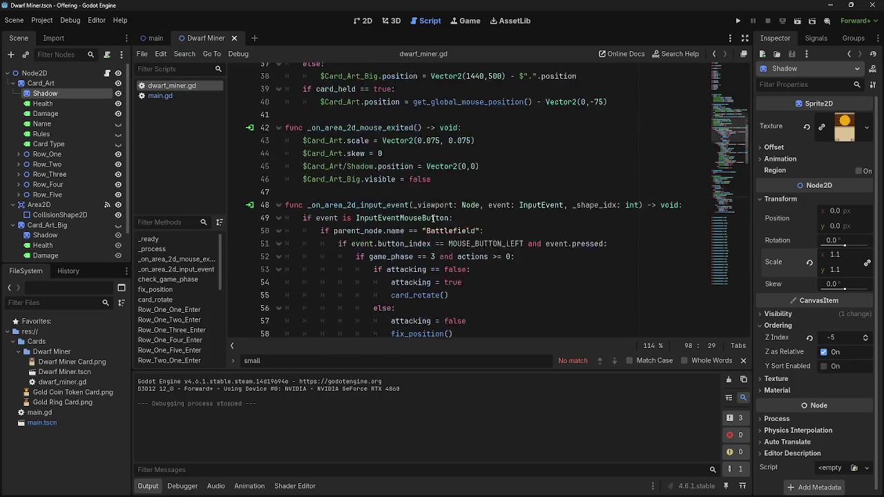
scroll(433, 218, up, 7)
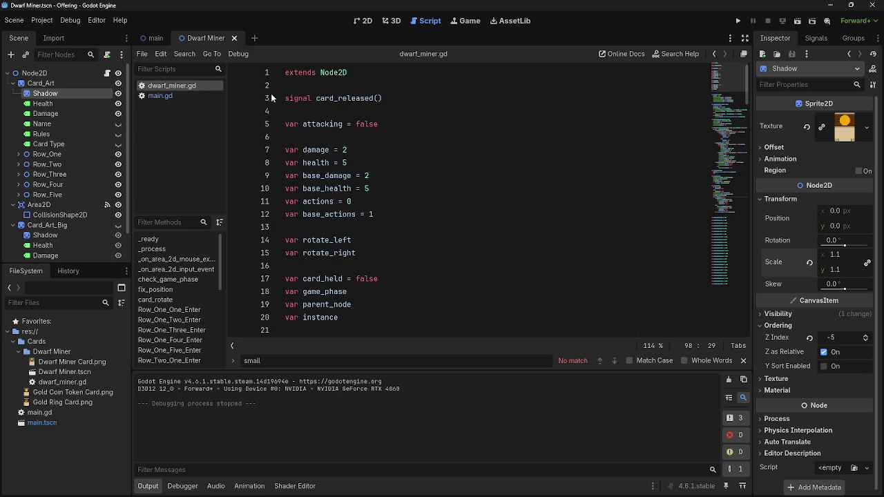
key(alt+Tab)
key(Tab)
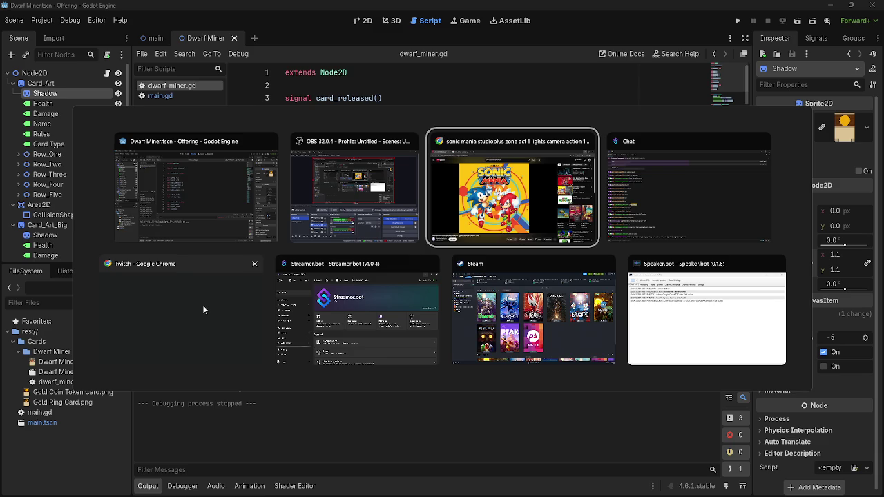
Step: Open Node2D's dwarf miner script and save a copy as res://playable_script.gd
key(Escape)
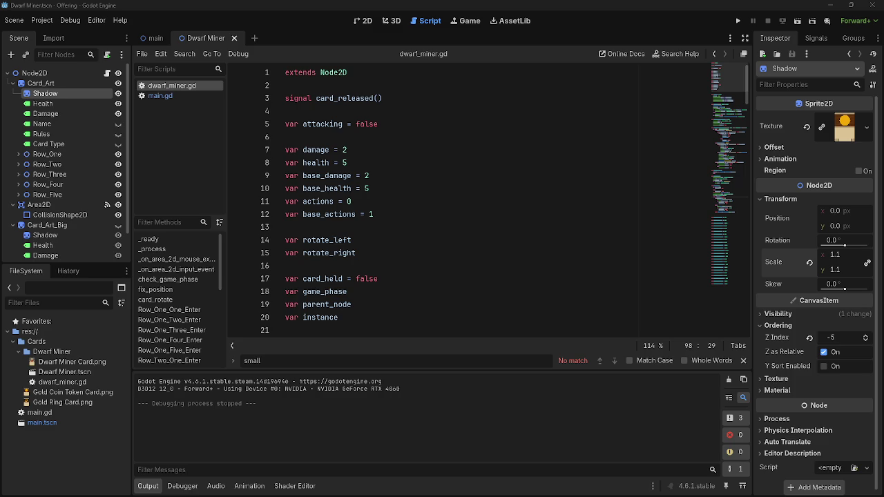
click(108, 74)
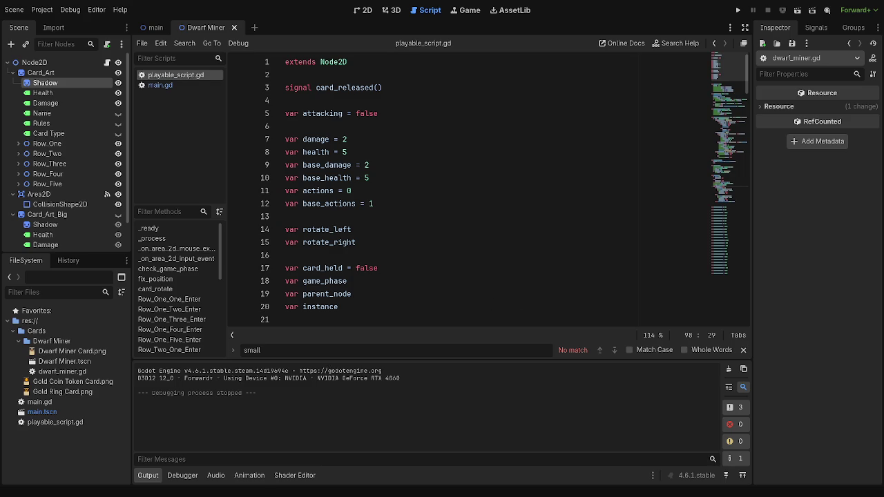
Step: Exit fullscreen, open playable_script.gd, and close the dwarf_miner.gd script tab
key(shift+F11)
mouse_move(53, 435)
mouse_down()
mouse_move(152, 377)
mouse_move(210, 145)
mouse_move(189, 116)
mouse_move(183, 85)
mouse_move(181, 101)
mouse_up()
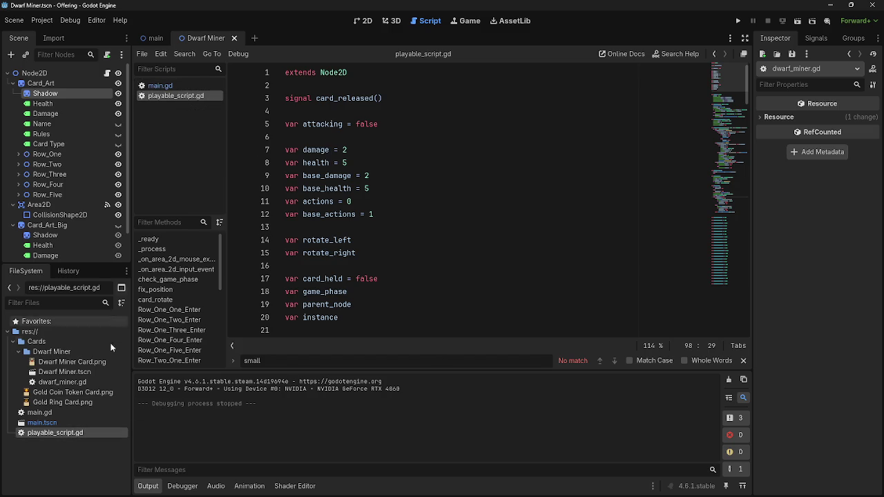
double_click(79, 383)
click(175, 106)
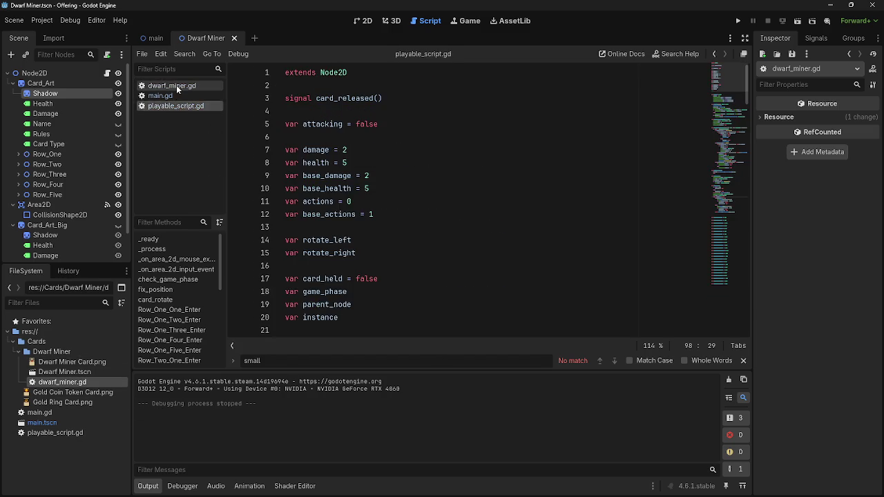
click(176, 85)
right_click(183, 85)
click(198, 114)
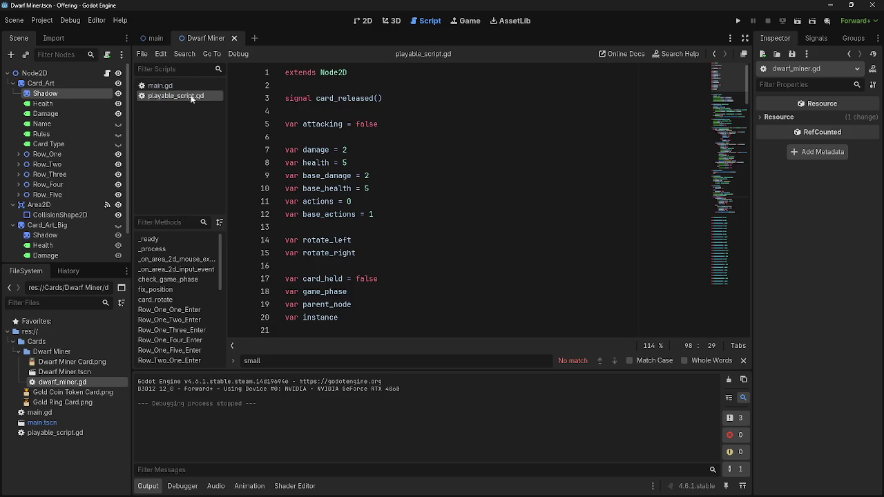
scroll(387, 210, down, 6)
scroll(365, 202, up, 4)
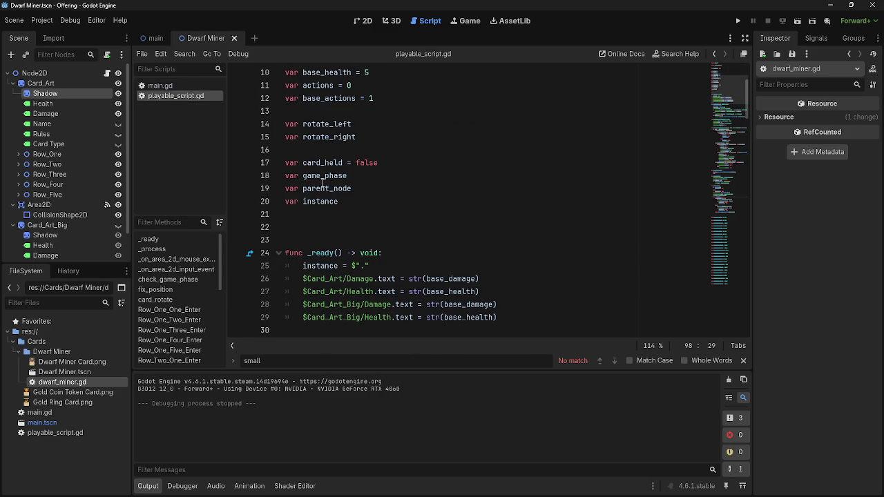
click(107, 74)
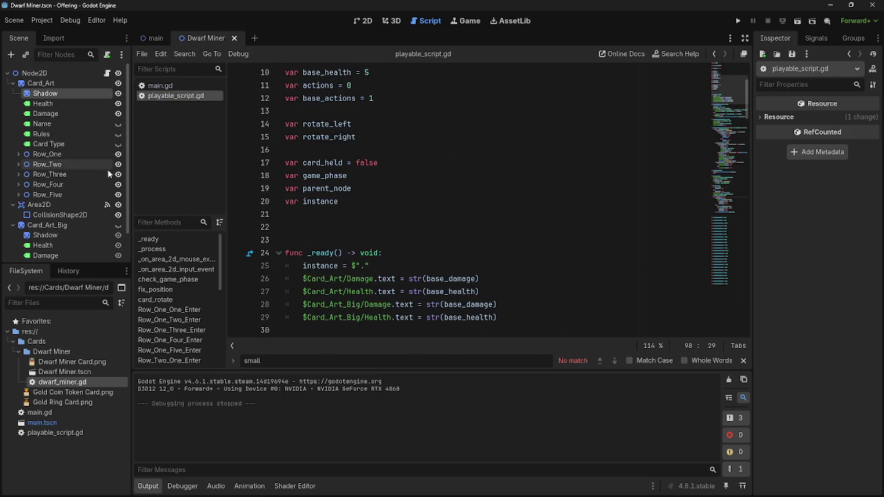
scroll(364, 200, up, 1)
scroll(364, 199, up, 2)
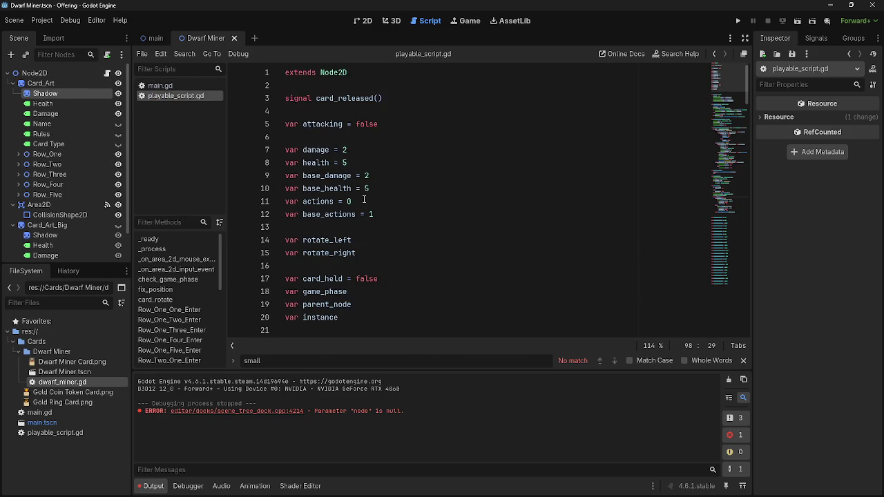
Step: Add 'class_name playable_script' on line 3 and attach dwarf_miner.gd to Node2D
click(332, 86)
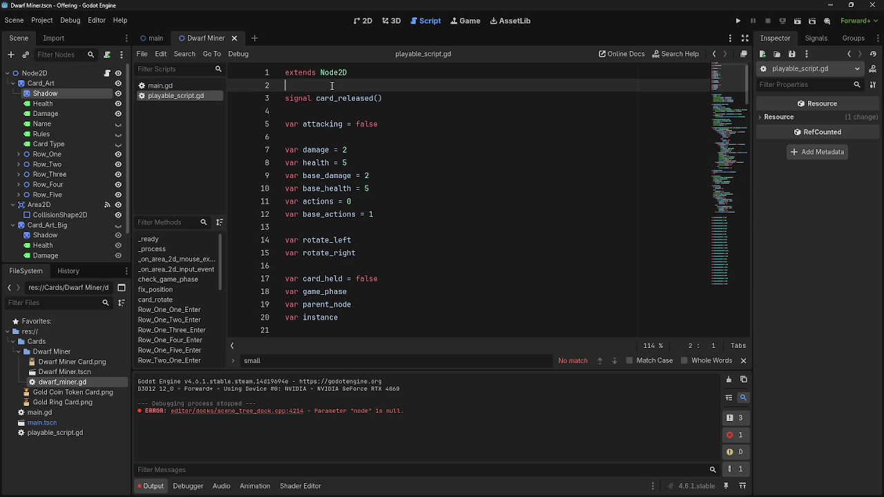
key(Return)
key(Return)
click(336, 98)
text(class_name )
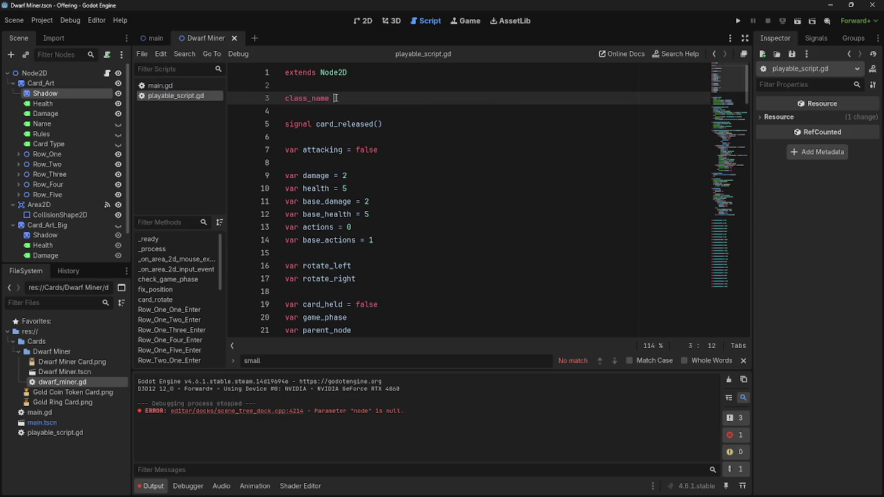
text(playable_script)
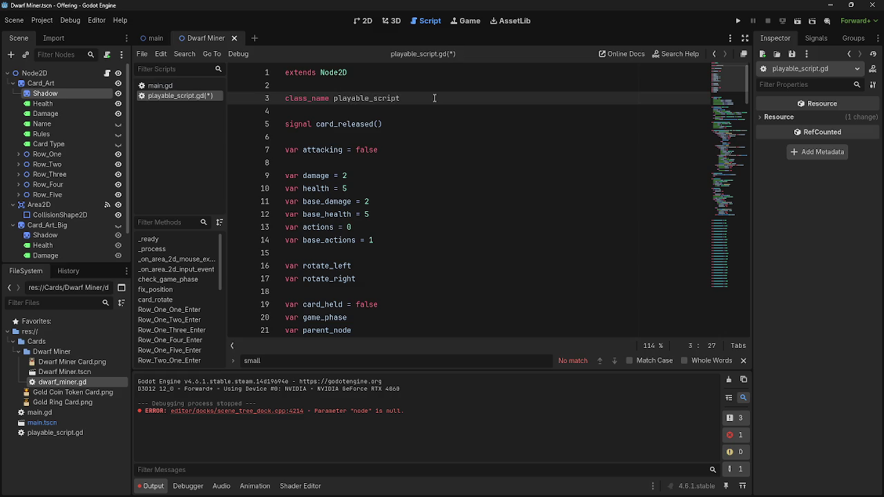
mouse_move(77, 387)
mouse_down()
mouse_move(89, 121)
mouse_move(70, 73)
mouse_up()
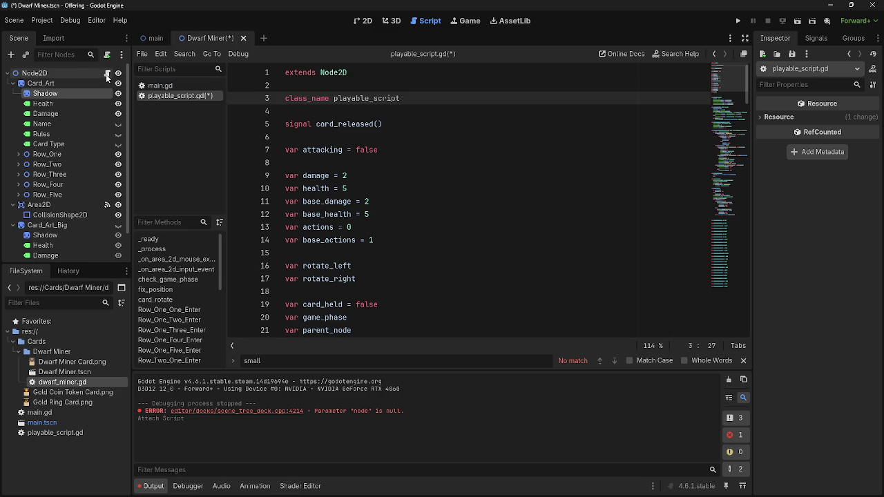
Step: Open Node2D's attached script and switch between playable_script.gd and dwarf_miner.gd
click(106, 74)
scroll(417, 188, up, 4)
scroll(417, 189, up, 20)
scroll(570, 238, up, 20)
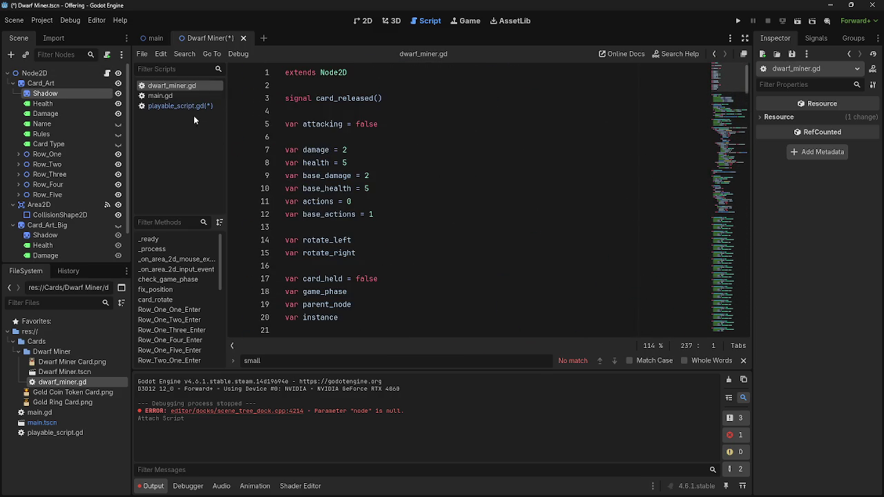
click(174, 105)
click(179, 85)
Step: Replace all of dwarf_miner.gd's code with 'extend playable_'
click(390, 125)
key(ctrl+a)
key(BackSpace)
text(extend)
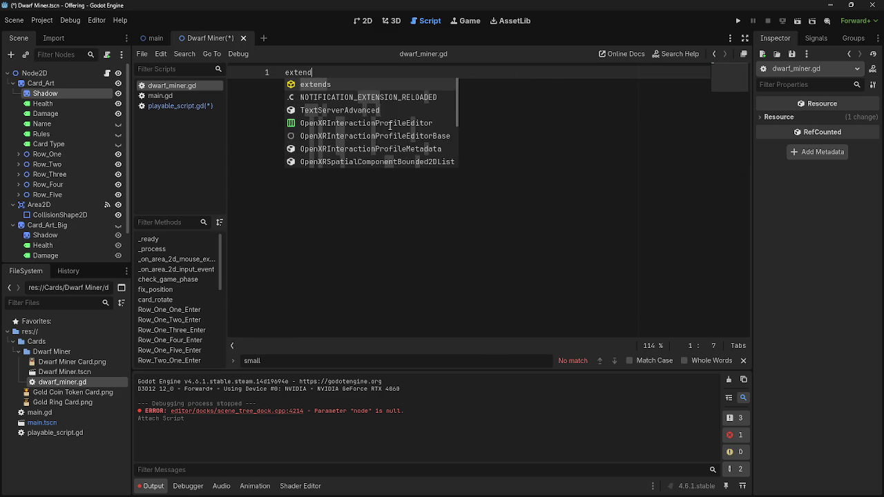
text( playable_)
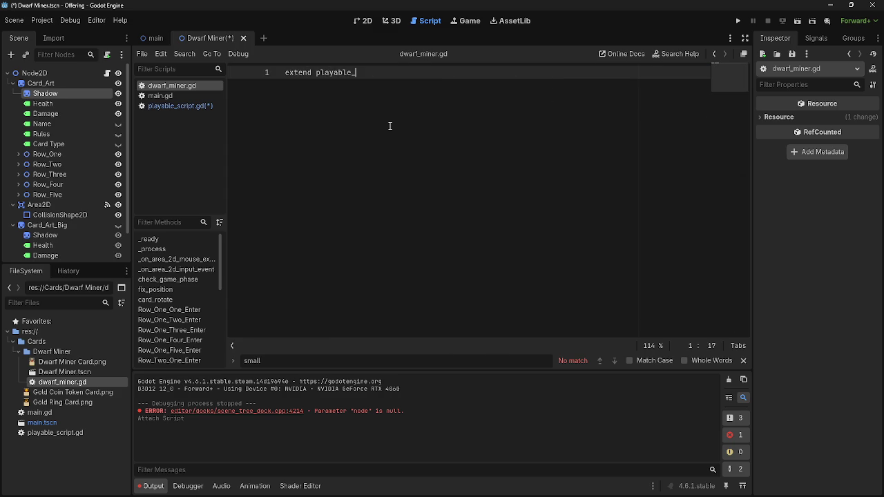
Step: Try correcting line 1 to 'extends playable_', undo it, then select playable_script.gd in FileSystem
click(312, 73)
text(s)
click(362, 74)
drag(361, 74, 322, 74)
text(playabl)
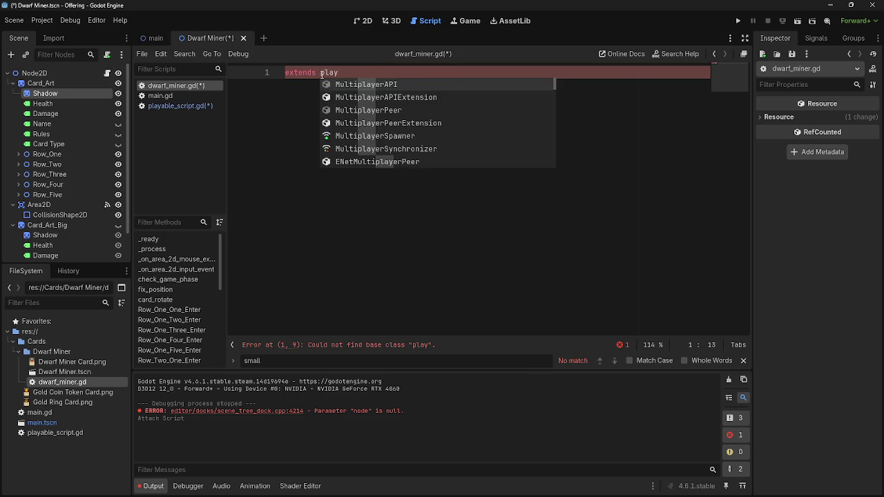
key(ctrl+z)
key(ctrl+z)
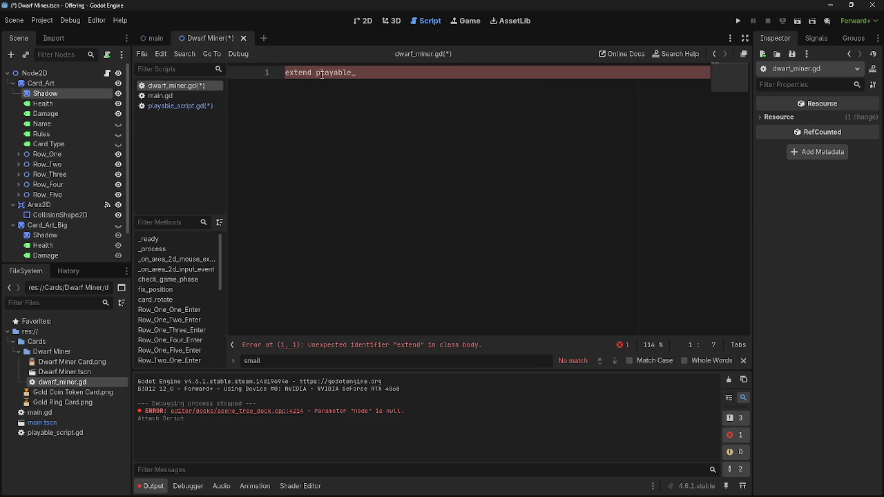
key(alt+Tab)
key(alt+Tab)
key(Escape)
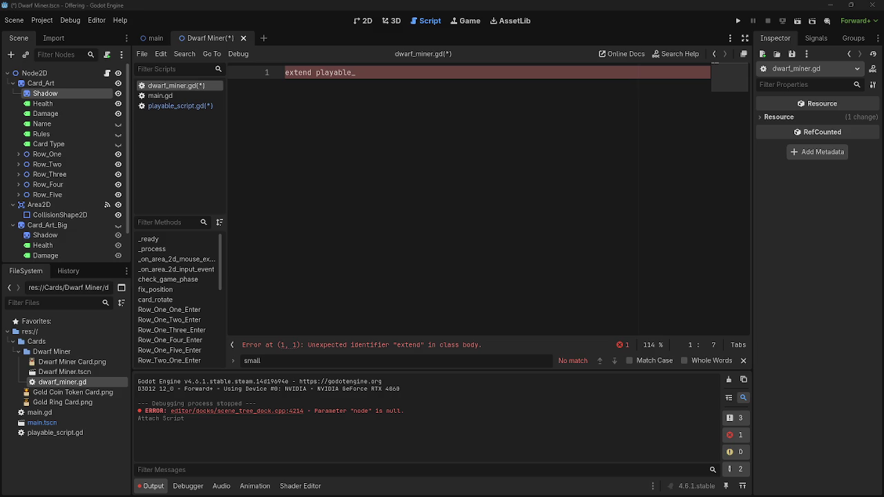
click(55, 432)
Step: Move playable_script.gd into the Cards folder and select it in its new location
drag(56, 431, 51, 340)
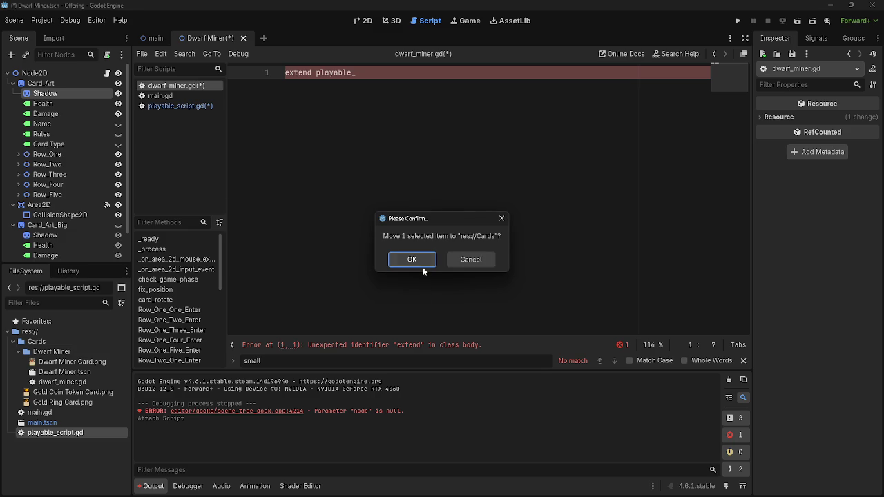
click(422, 264)
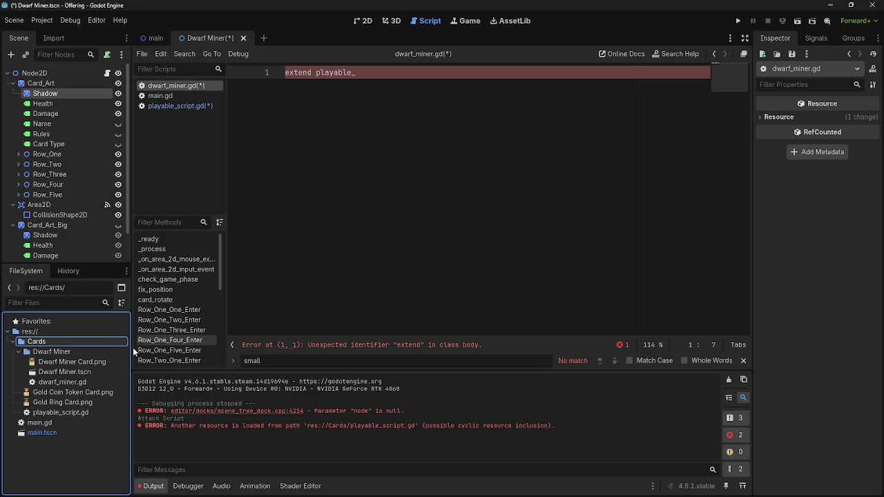
click(19, 353)
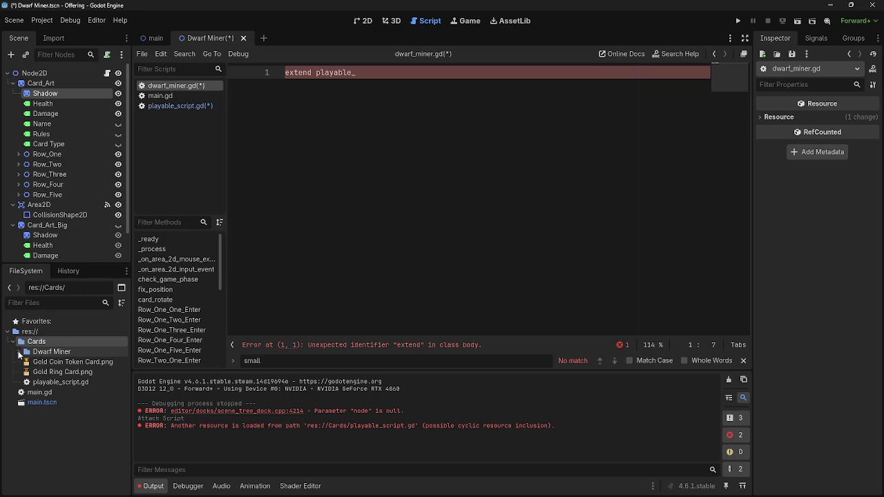
click(19, 352)
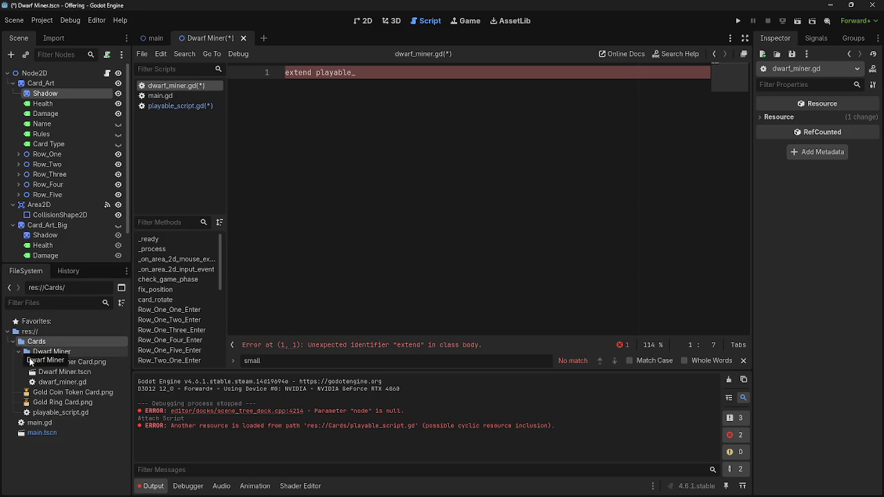
click(76, 382)
click(60, 413)
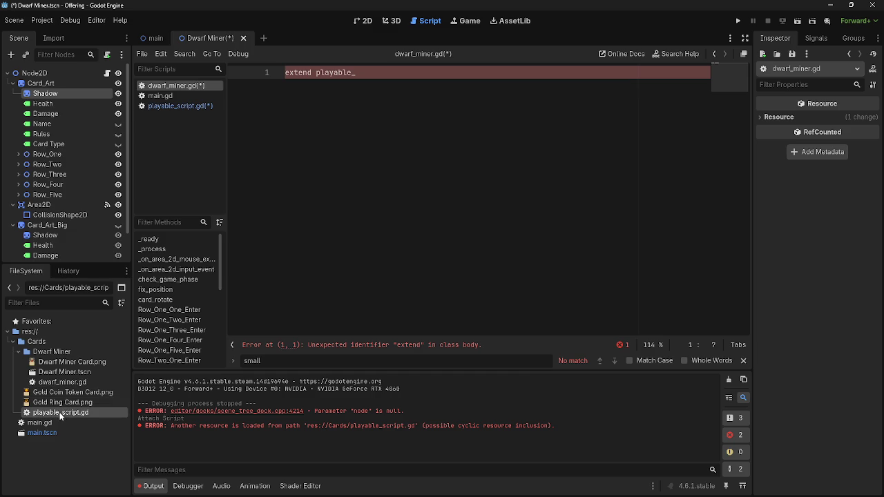
Step: Make line 1 of dwarf_miner.gd read extends "res://Cards/playable_script.gd"
mouse_move(60, 413)
mouse_down()
mouse_move(314, 281)
mouse_move(407, 80)
mouse_move(316, 73)
mouse_up()
key(BackSpace)
click(313, 73)
text(s)
click(490, 77)
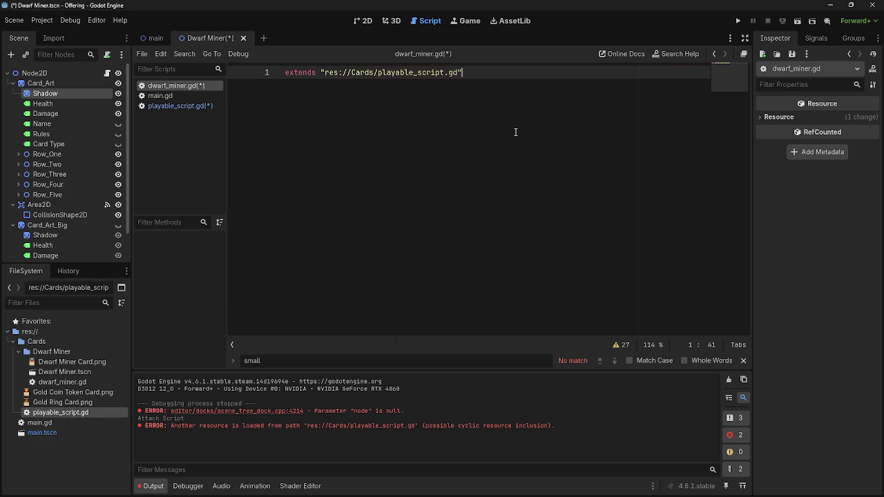
Step: Save all edited scripts and launch the game to test the cards
click(176, 105)
click(173, 86)
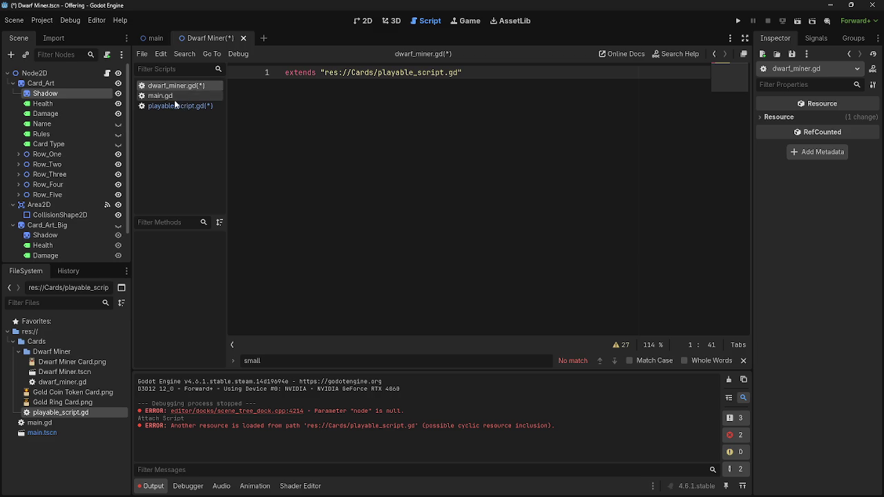
key(ctrl+s)
click(175, 107)
click(172, 86)
click(737, 21)
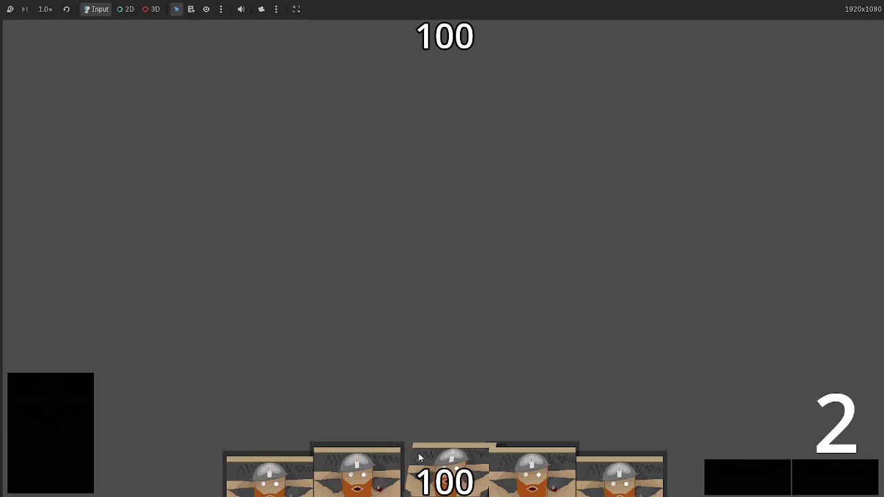
Step: Play Dwarf Miner cards onto the board, attack to drop the opponent to 98, then stop the game
drag(449, 449, 432, 290)
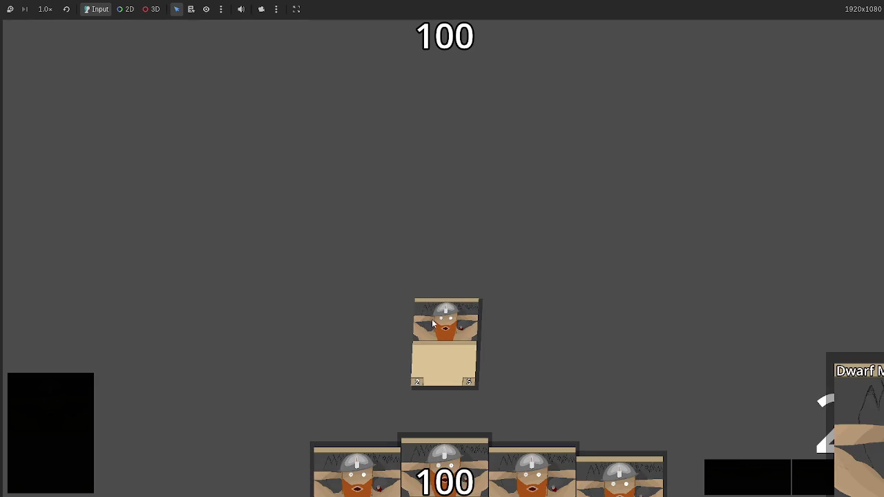
click(837, 476)
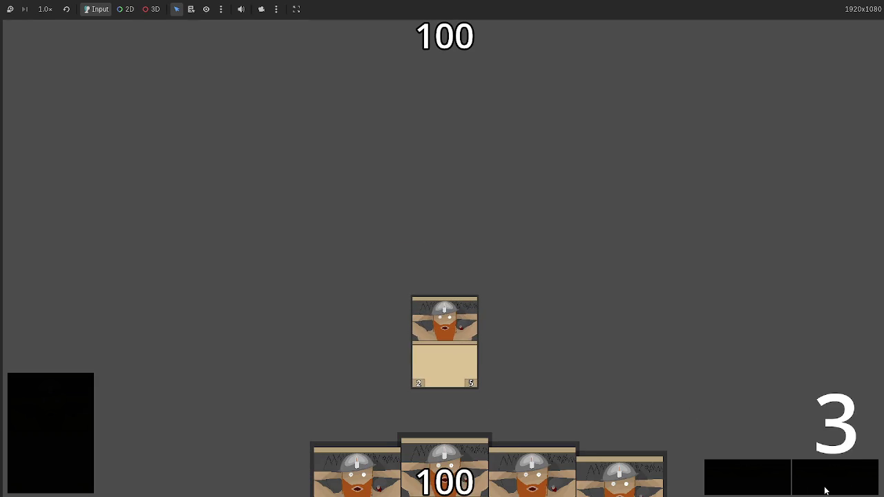
mouse_move(444, 459)
mouse_down()
mouse_move(438, 209)
mouse_move(442, 221)
mouse_up()
drag(446, 456, 457, 234)
drag(445, 456, 455, 235)
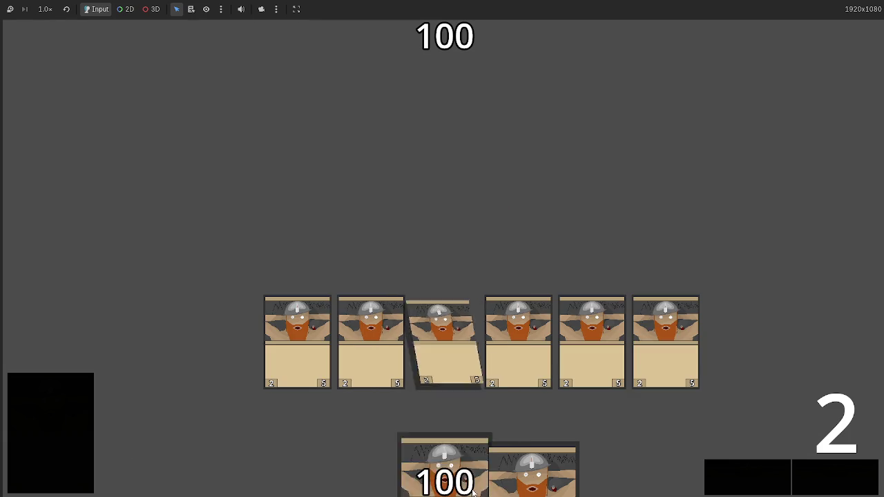
drag(474, 459, 518, 342)
click(841, 479)
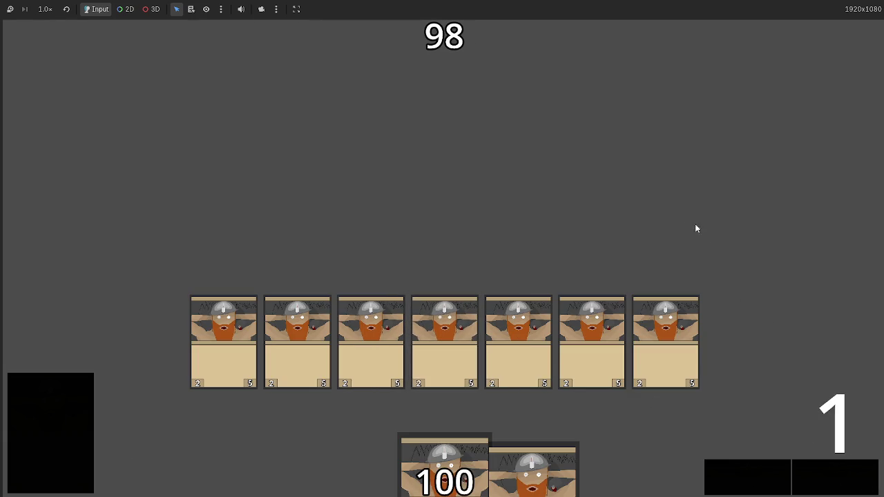
key(F8)
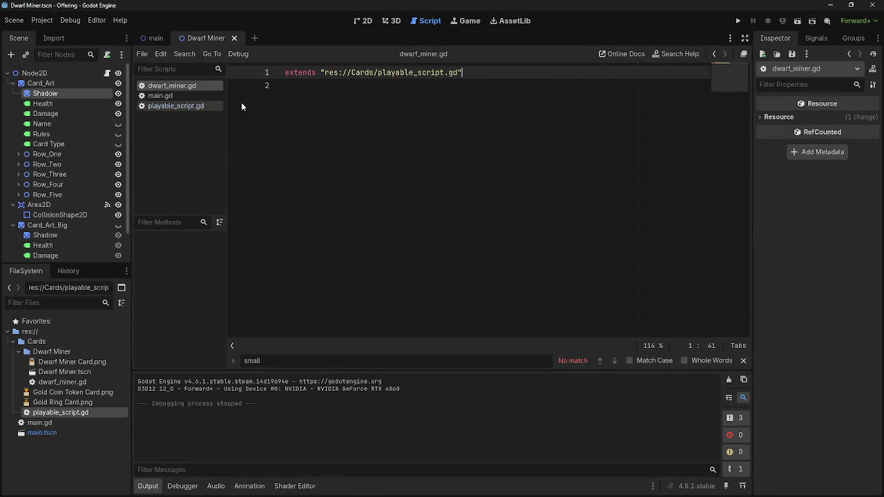
Step: Add blank lines below the extends line and look up the stat variables in playable_script.gd
key(Return)
key(Return)
key(Return)
key(Up)
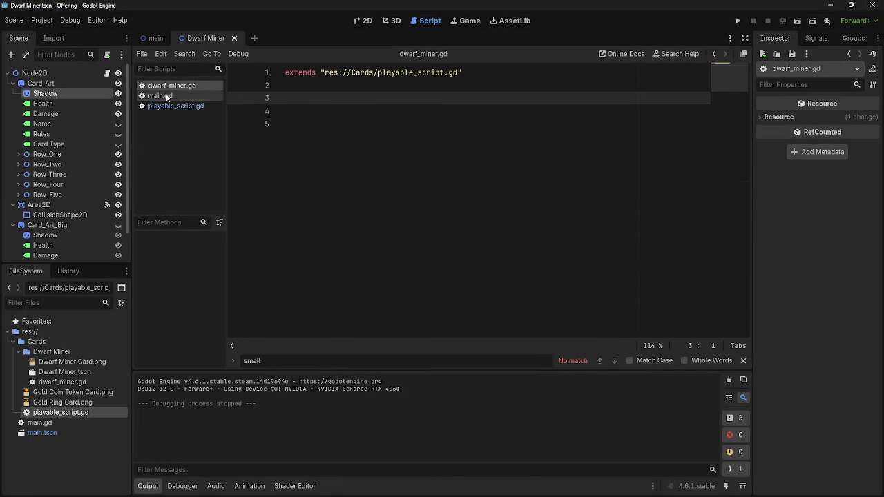
click(169, 106)
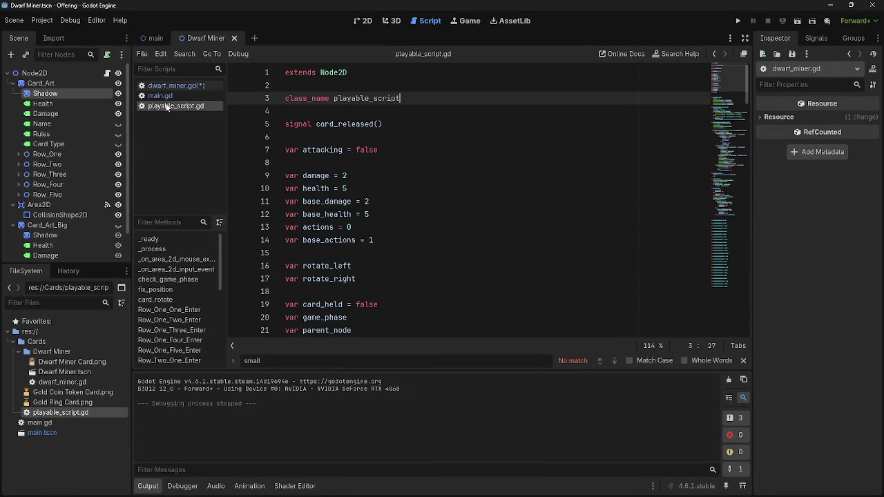
click(381, 239)
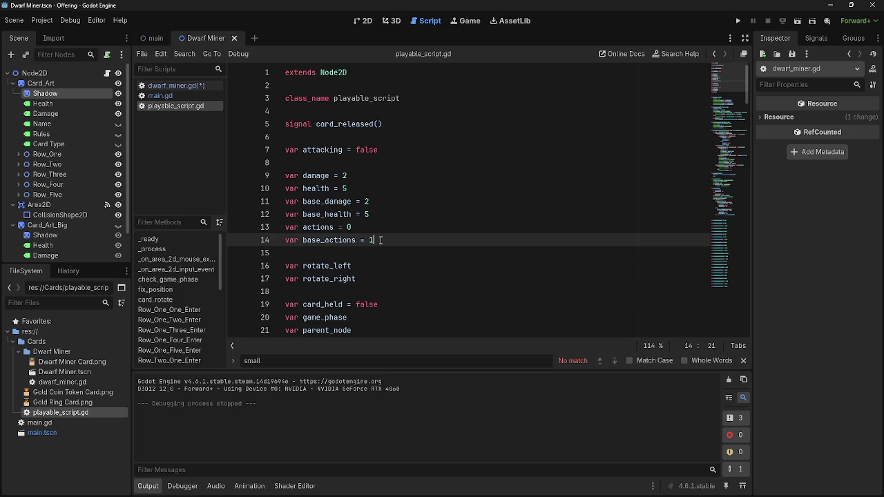
mouse_move(380, 239)
mouse_down()
mouse_move(347, 229)
mouse_move(304, 239)
mouse_move(301, 228)
mouse_move(284, 228)
mouse_up()
click(358, 233)
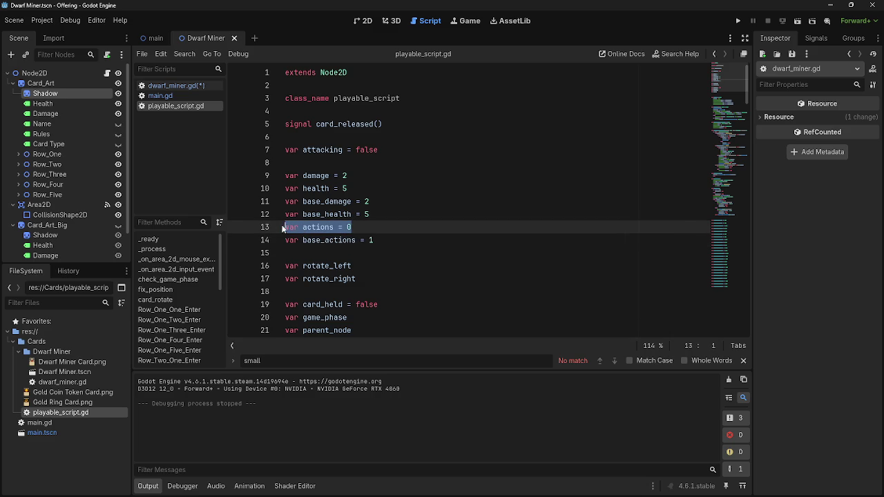
click(166, 87)
Step: Type func ready_(): in dwarf_miner.gd with an indented body line below it
text(func rea)
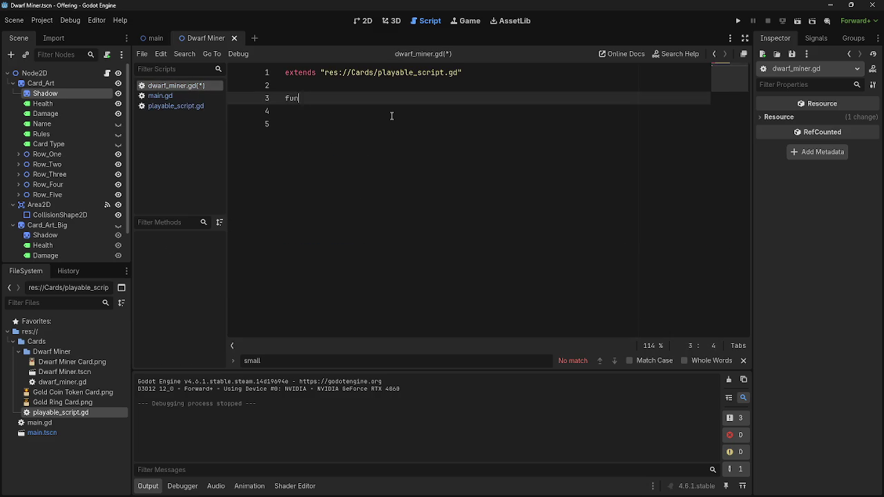
text(dy_)
text(():)
key(Return)
text(var actions = 0)
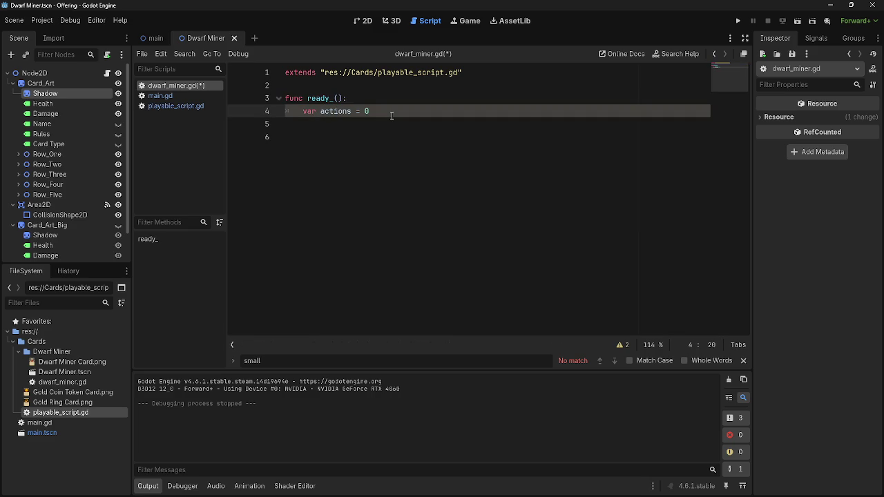
drag(321, 111, 302, 111)
key(BackSpace)
key(Return)
key(Up)
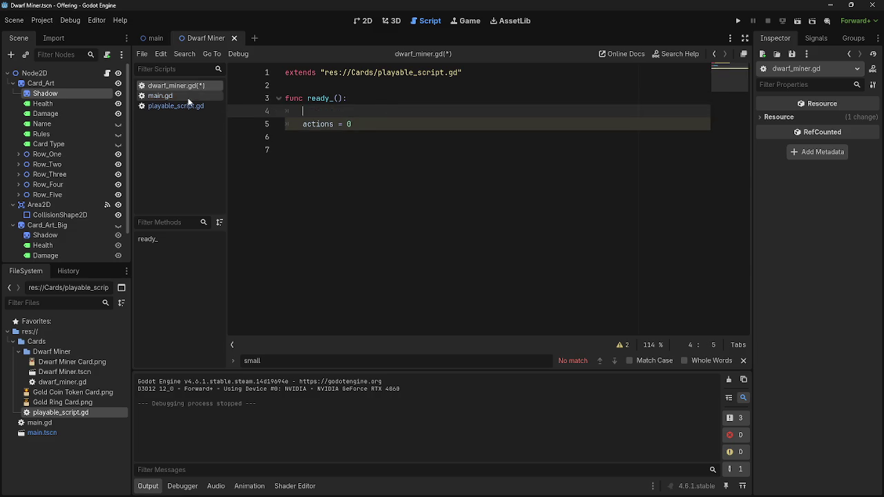
Step: Copy the base_damage = 2 and base_health = 5 declarations from playable_script.gd into the function
click(178, 105)
click(398, 207)
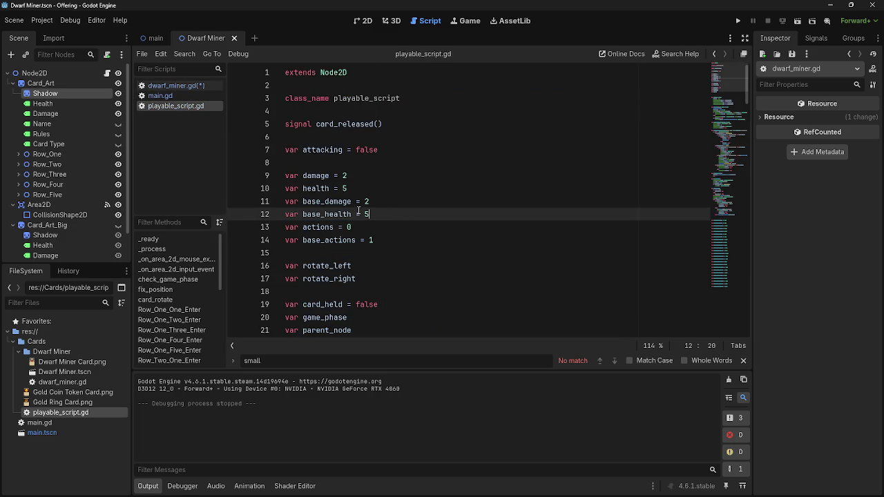
drag(371, 214, 280, 214)
mouse_move(393, 201)
mouse_down()
mouse_move(274, 199)
mouse_move(291, 214)
mouse_move(285, 201)
mouse_up()
key(ctrl+c)
click(177, 86)
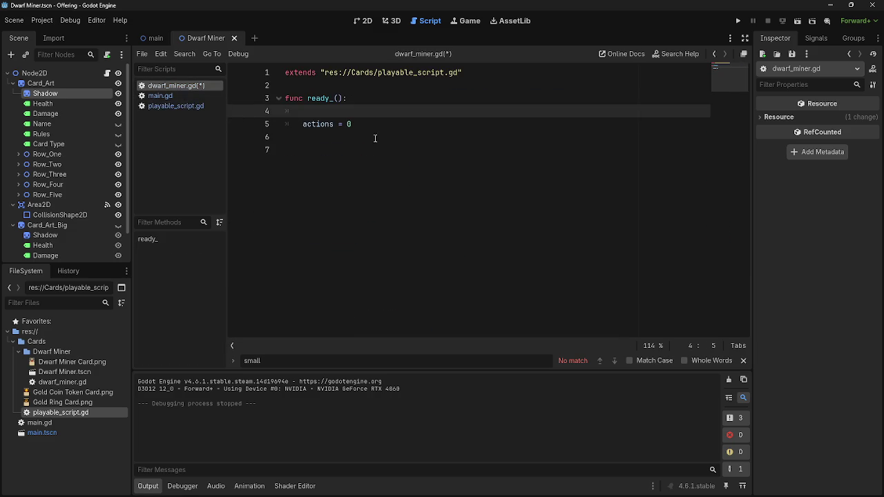
drag(303, 111, 375, 124)
key(ctrl+v)
Step: Indent the base_health line with Tab so both stat lines sit inside ready_()
click(285, 125)
key(Tab)
click(397, 125)
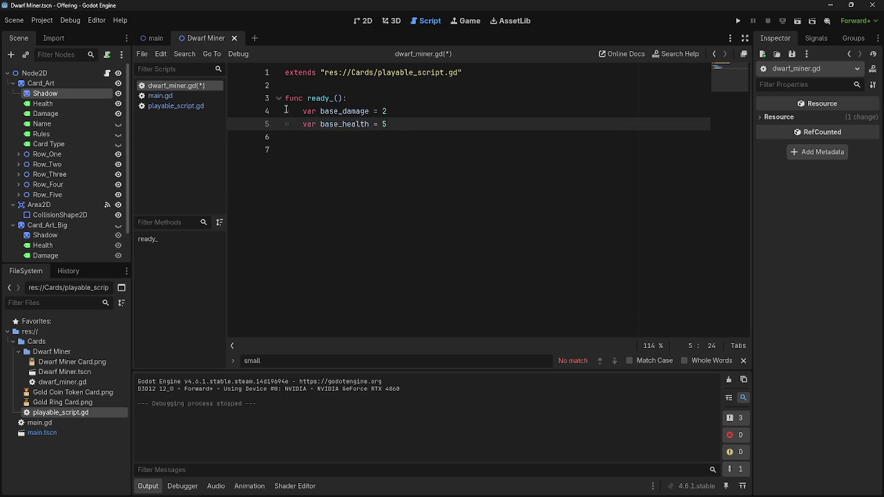
drag(286, 111, 390, 124)
click(160, 95)
click(185, 85)
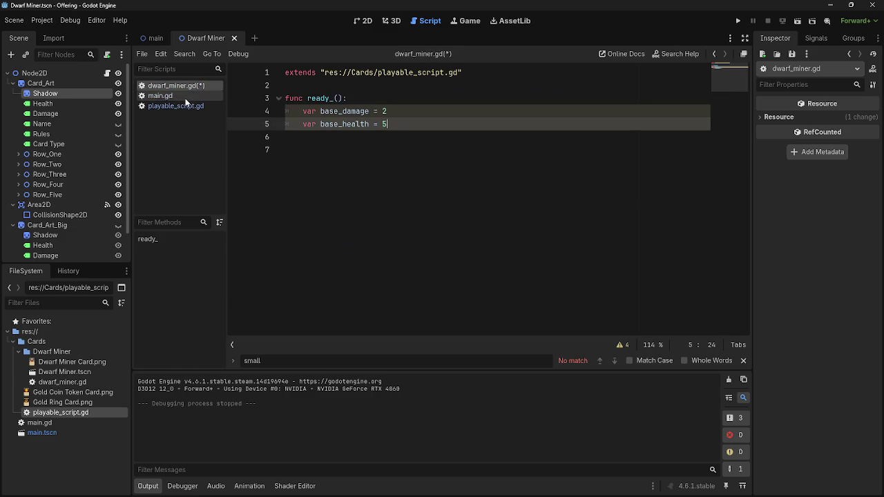
key(alt+Tab)
key(alt+Tab)
key(Escape)
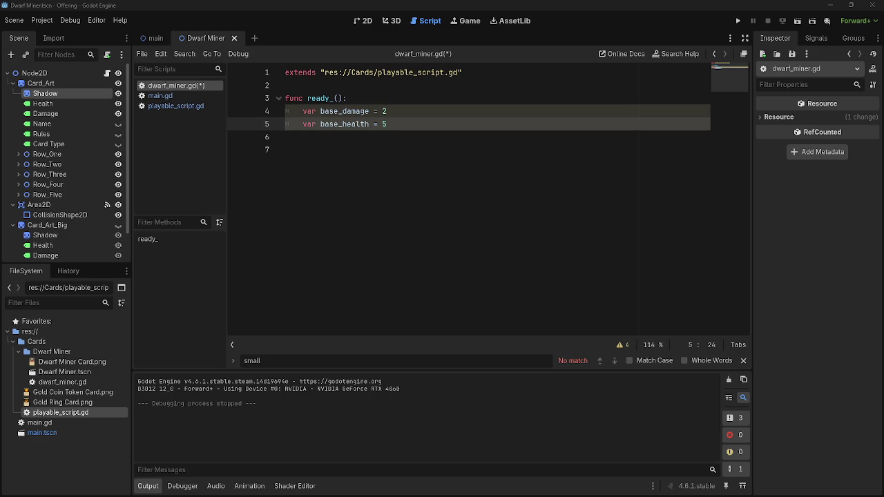
key(alt+Tab)
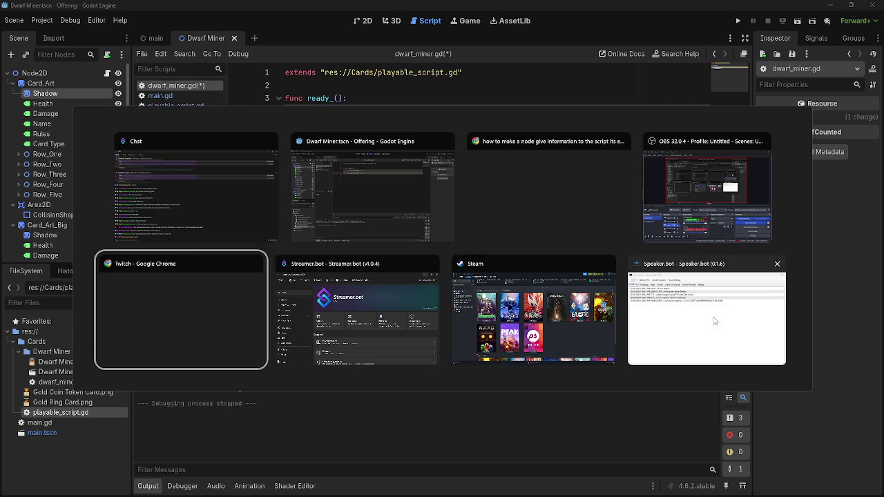
Step: Bring the browser forward full-screen and spin the roulette wheel
key(Escape)
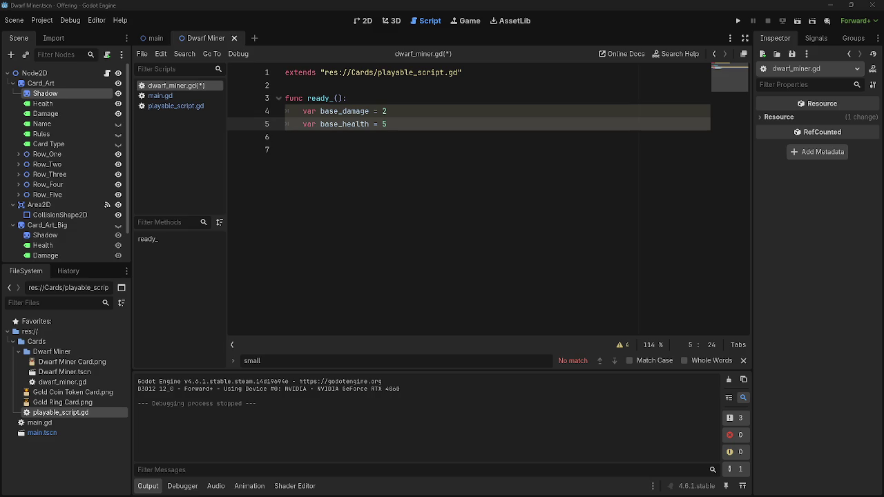
key(alt+Tab)
click(586, 120)
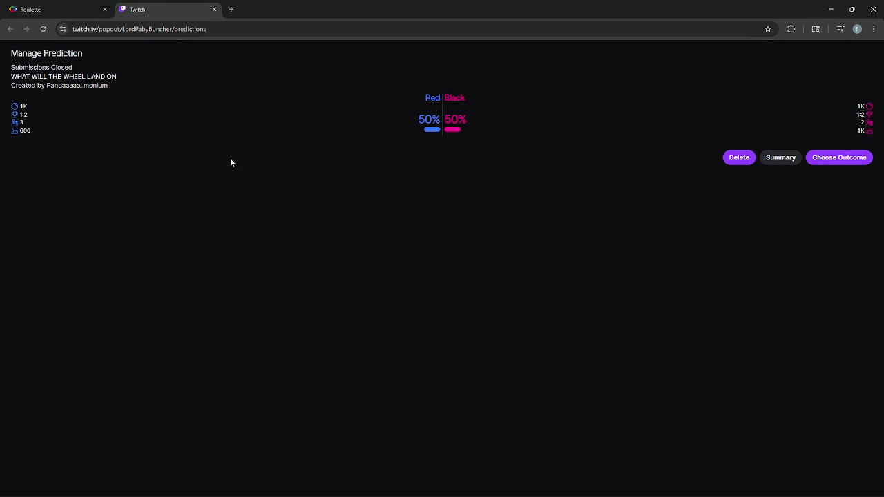
click(14, 8)
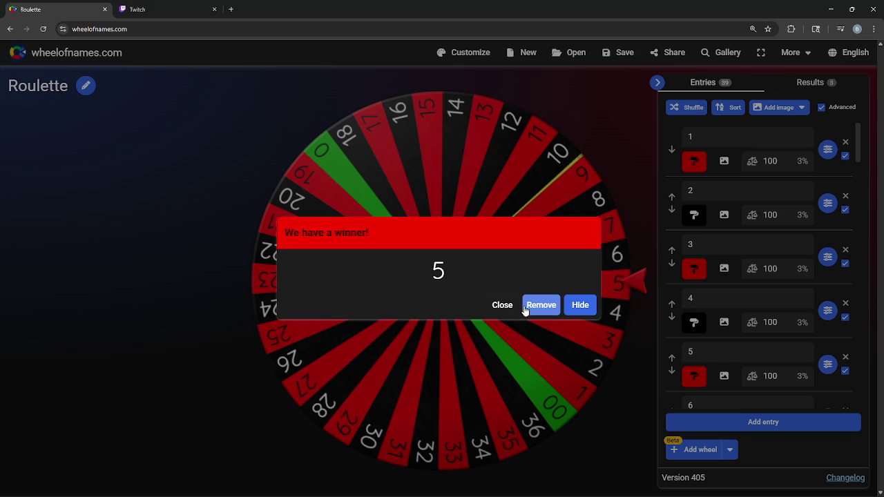
click(510, 301)
click(459, 353)
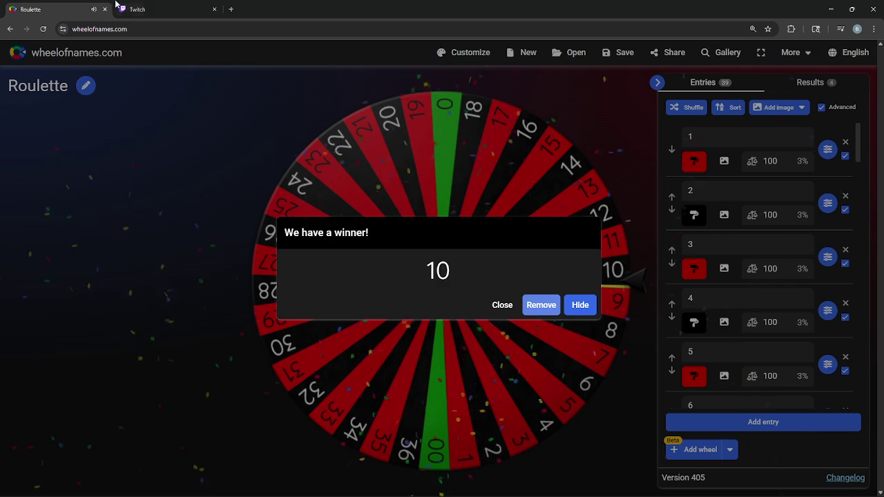
Step: Complete the Twitch prediction with Black as the winning outcome, then restore the browser window
click(187, 8)
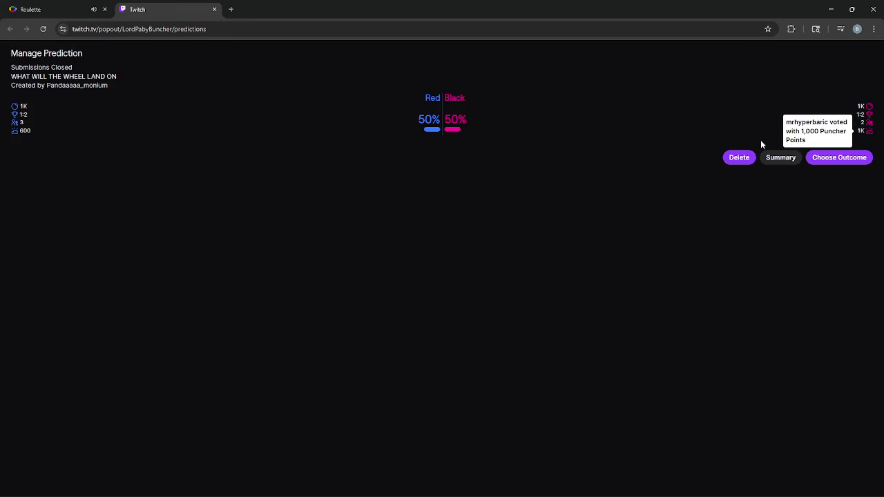
mouse_move(22, 132)
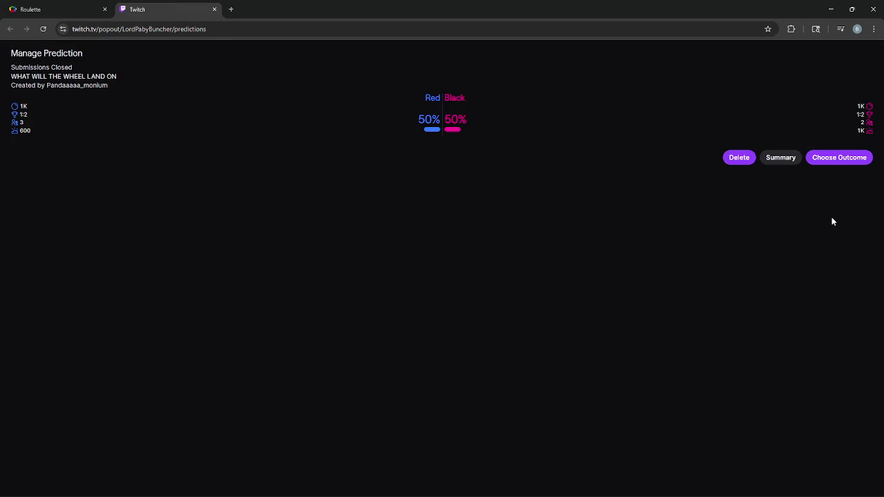
click(846, 158)
click(288, 130)
click(80, 7)
click(153, 7)
click(867, 158)
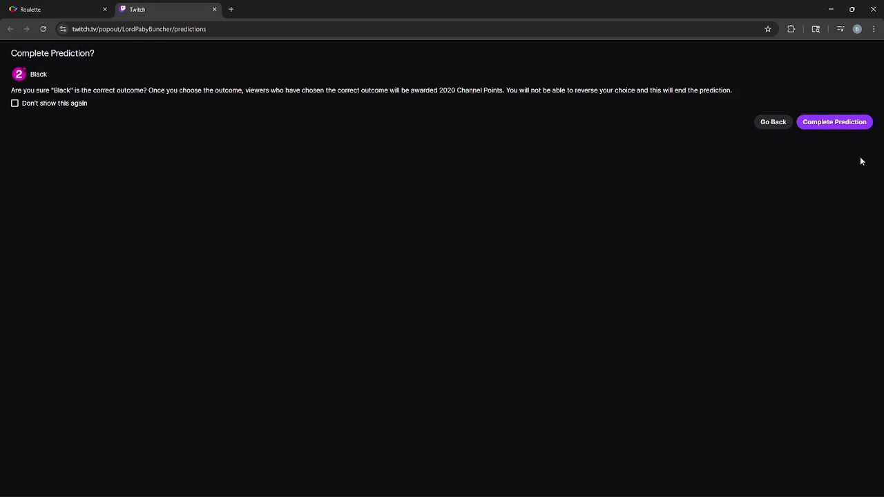
click(822, 123)
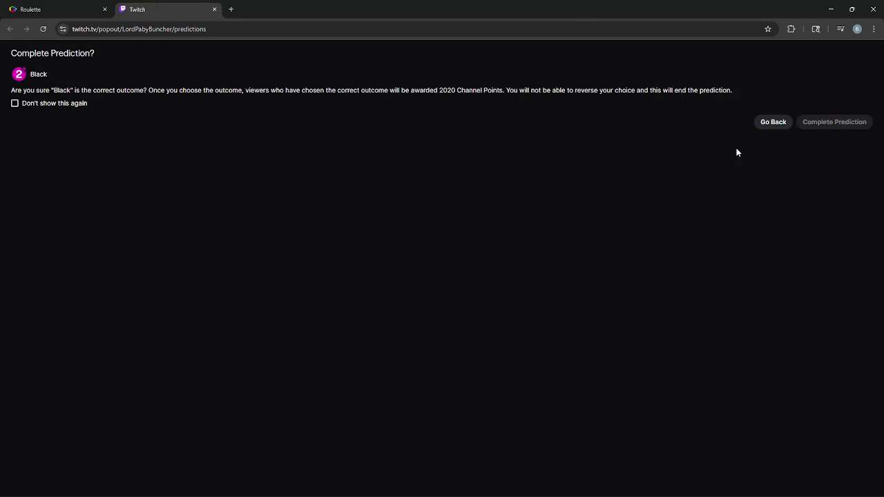
click(850, 8)
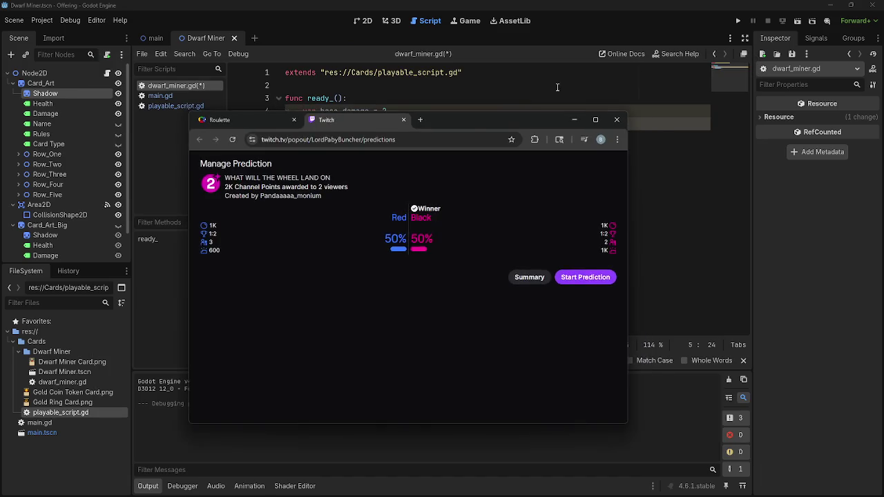
click(609, 113)
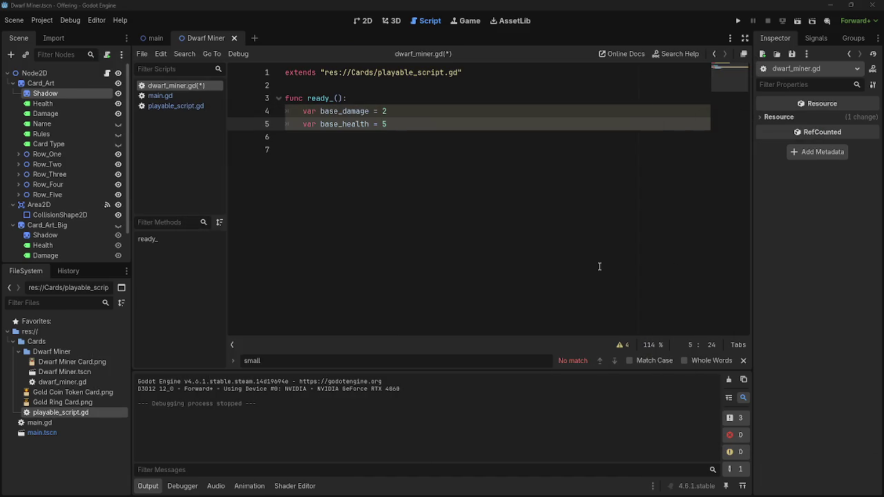
Step: Open main.gd, then playable_script.gd, and go to the line below the card_released signal
shift+click(373, 140)
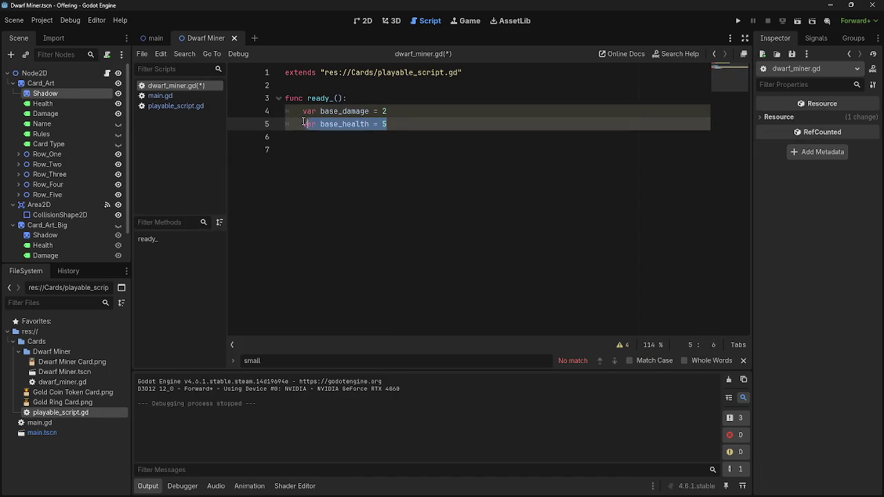
click(185, 97)
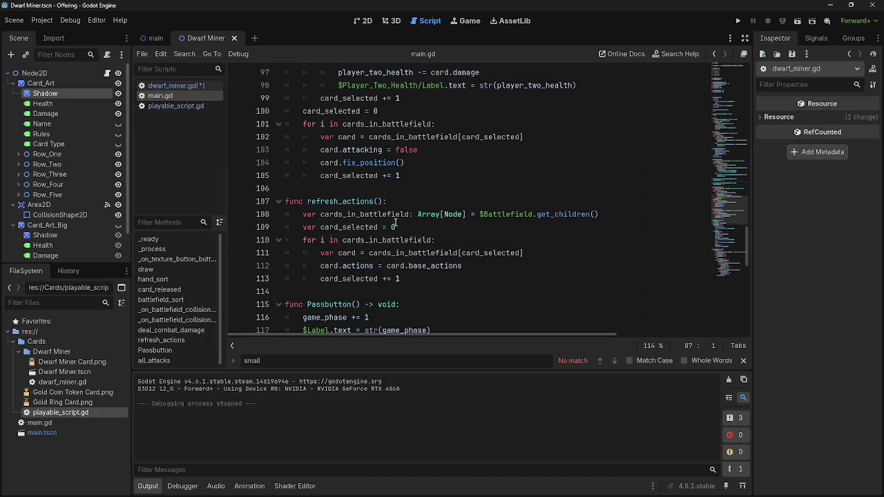
scroll(407, 232, up, 20)
scroll(407, 233, up, 4)
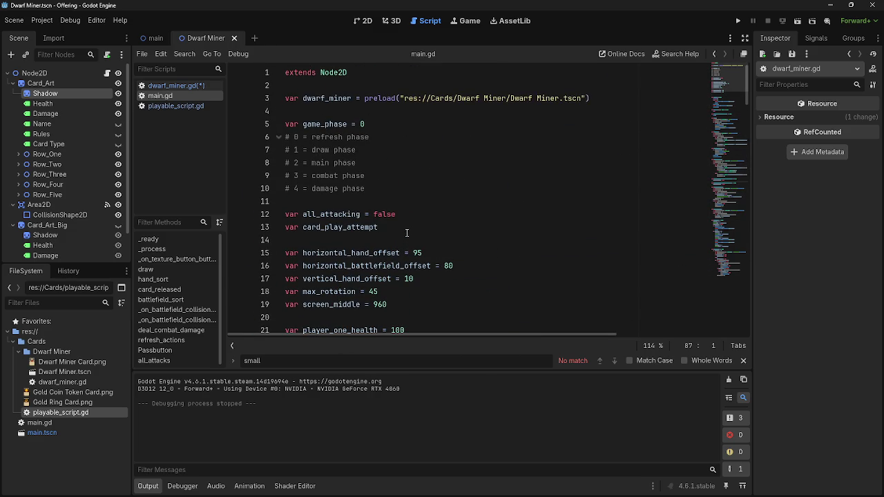
click(160, 107)
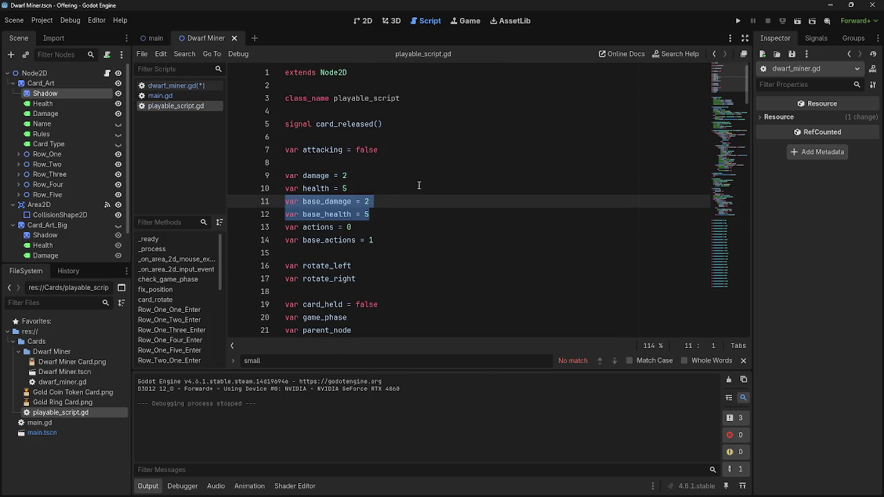
click(377, 224)
click(387, 127)
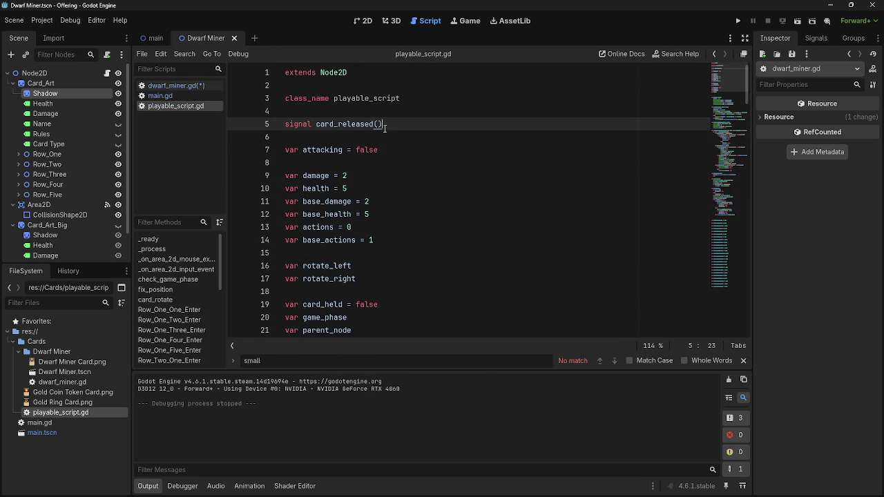
click(384, 135)
Step: Insert a blank line after the signal, briefly typing and erasing 'card'
key(Return)
key(Return)
click(353, 149)
text(card)
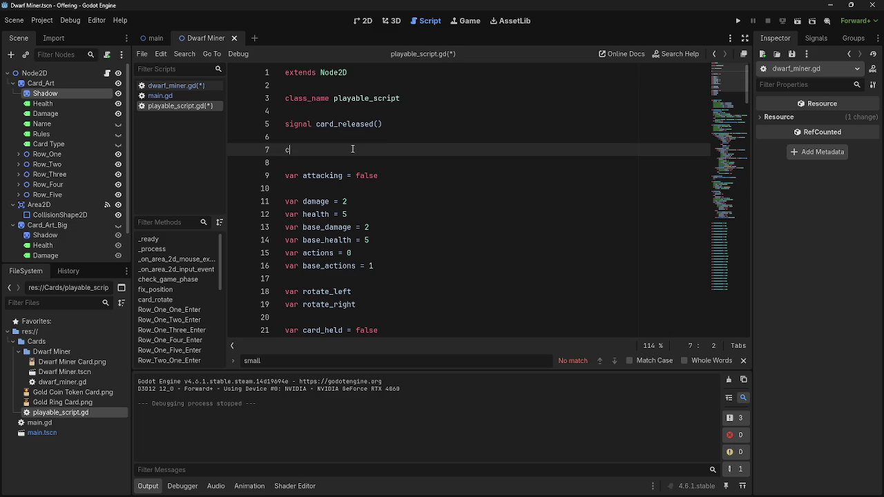
key(BackSpace)
key(BackSpace)
key(BackSpace)
key(BackSpace)
key(BackSpace)
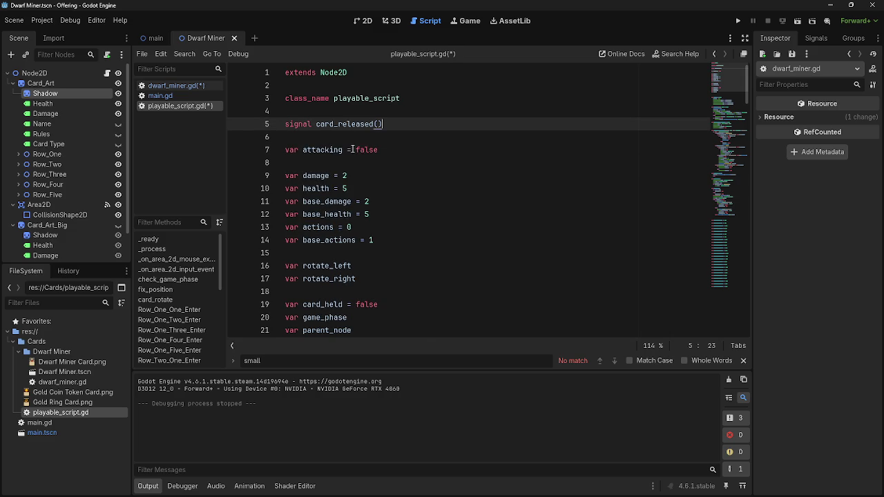
click(360, 137)
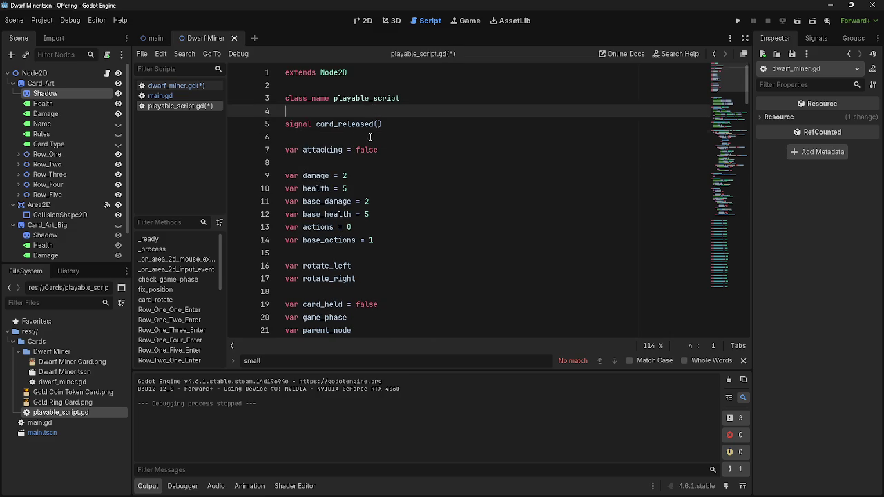
click(352, 111)
click(325, 72)
Step: Add blank lines below the signal and begin typing 'var card_stats' on line 7
click(331, 105)
click(331, 123)
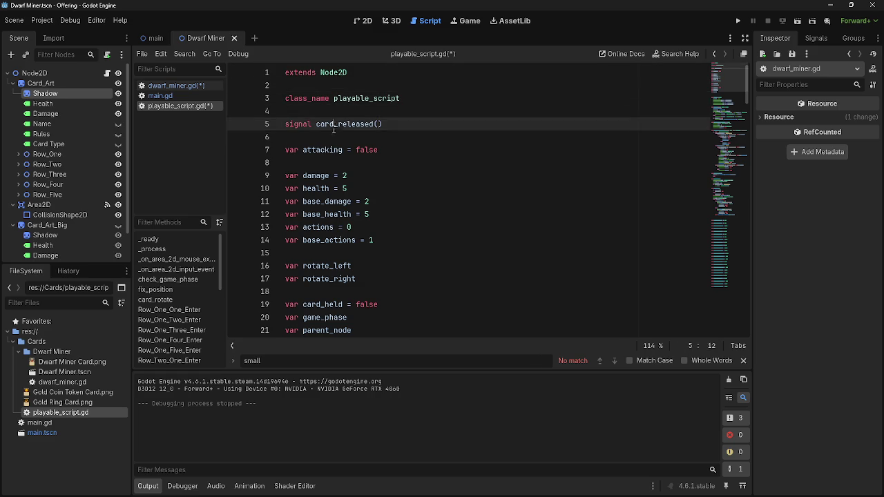
click(331, 136)
click(334, 111)
click(333, 137)
click(332, 162)
click(337, 136)
key(Return)
key(Return)
click(349, 154)
text(var card_)
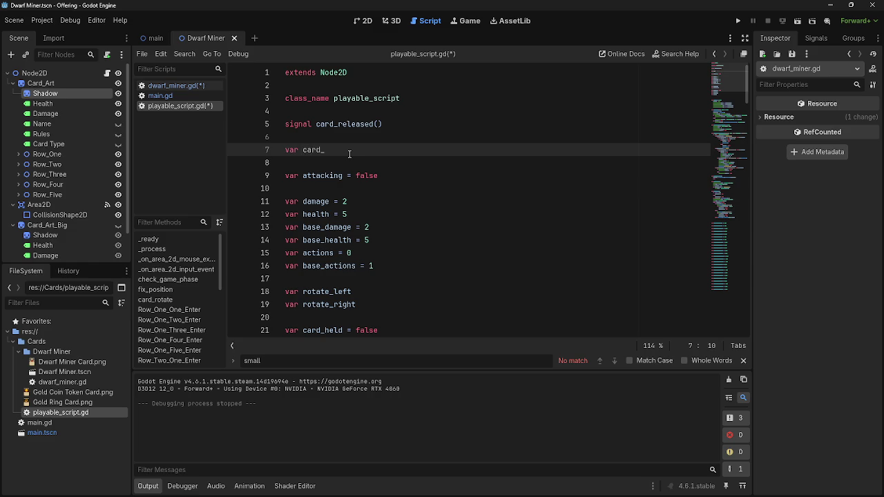
text(stats)
Step: Select and review the six stat variables on lines 11–16
mouse_move(374, 266)
mouse_down()
mouse_move(304, 201)
mouse_move(326, 227)
mouse_move(281, 202)
mouse_up()
drag(391, 266, 277, 201)
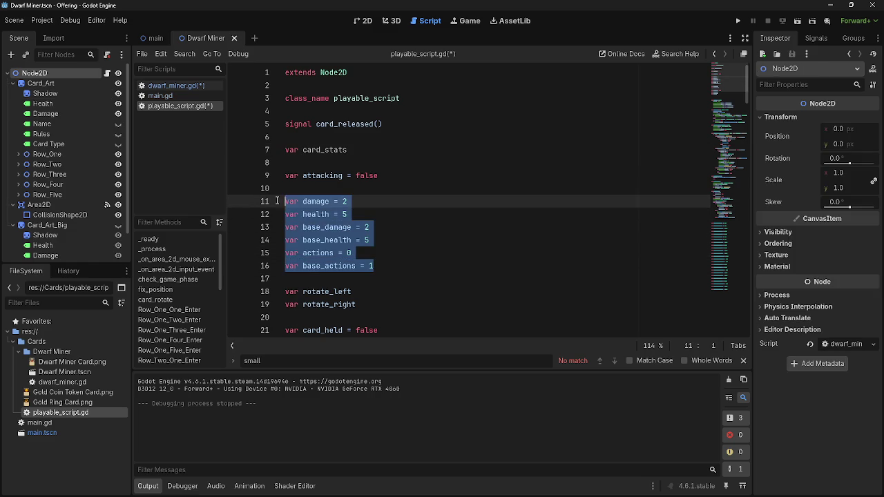
mouse_move(413, 271)
mouse_down()
mouse_move(346, 254)
mouse_move(269, 198)
mouse_up()
mouse_move(384, 266)
mouse_down()
mouse_move(283, 201)
mouse_move(407, 266)
mouse_move(289, 201)
mouse_move(270, 205)
mouse_up()
click(392, 266)
mouse_move(375, 266)
mouse_down()
mouse_move(299, 233)
mouse_move(281, 203)
mouse_up()
click(418, 264)
mouse_move(395, 266)
mouse_down()
mouse_move(311, 228)
mouse_move(286, 202)
mouse_up()
click(378, 206)
key(Up)
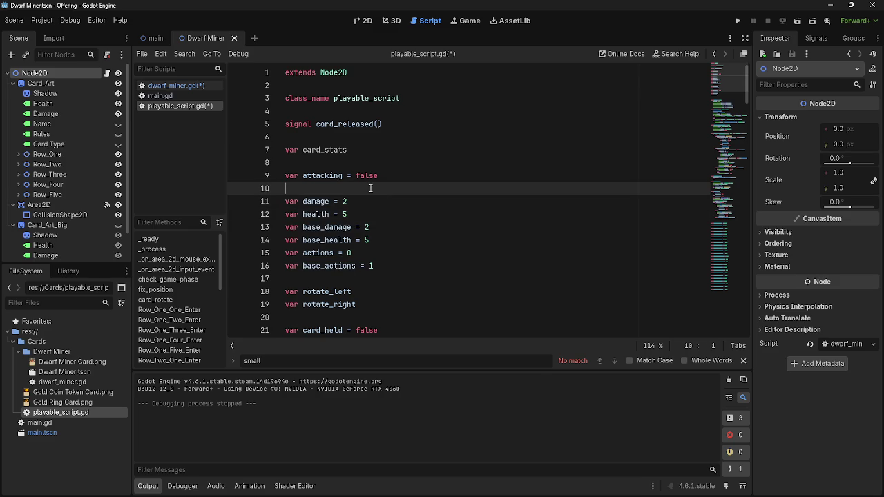
Step: Return to the end of the card_stats line, tidying blank lines below the signal
click(357, 163)
click(349, 138)
key(Return)
key(Return)
key(BackSpace)
key(BackSpace)
click(334, 152)
double_click(321, 150)
click(350, 151)
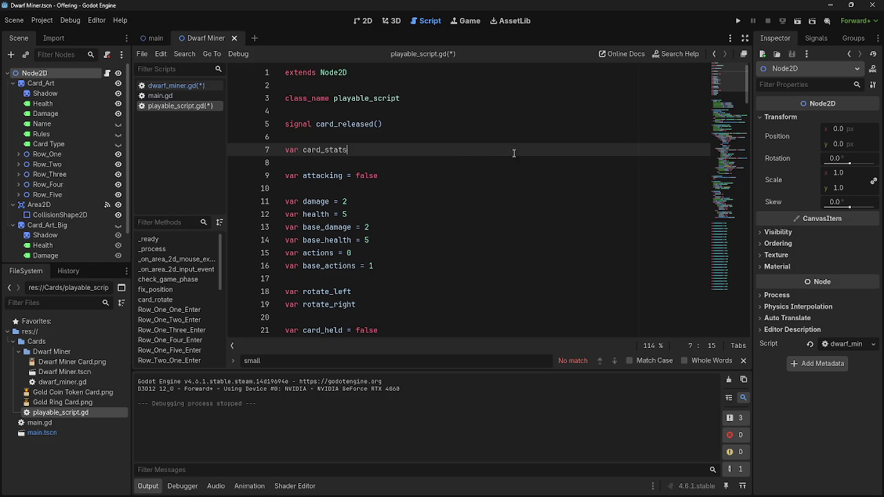
key(alt+Tab)
key(alt+Tab)
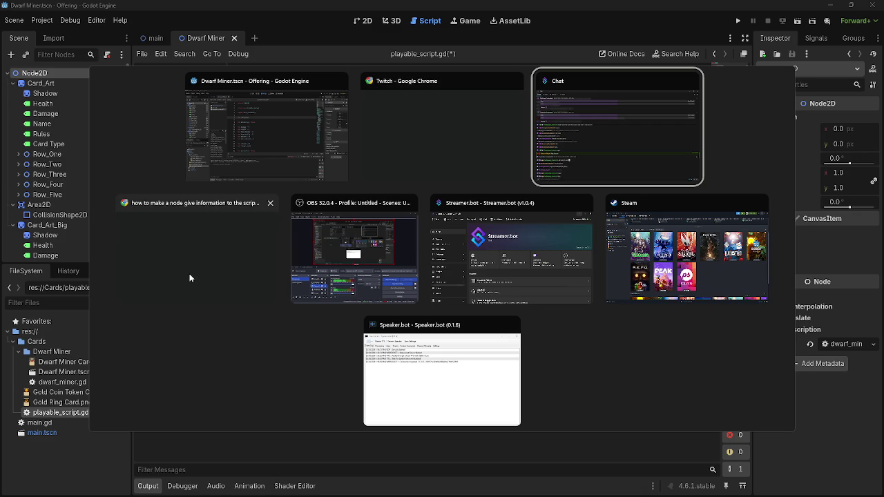
key(Escape)
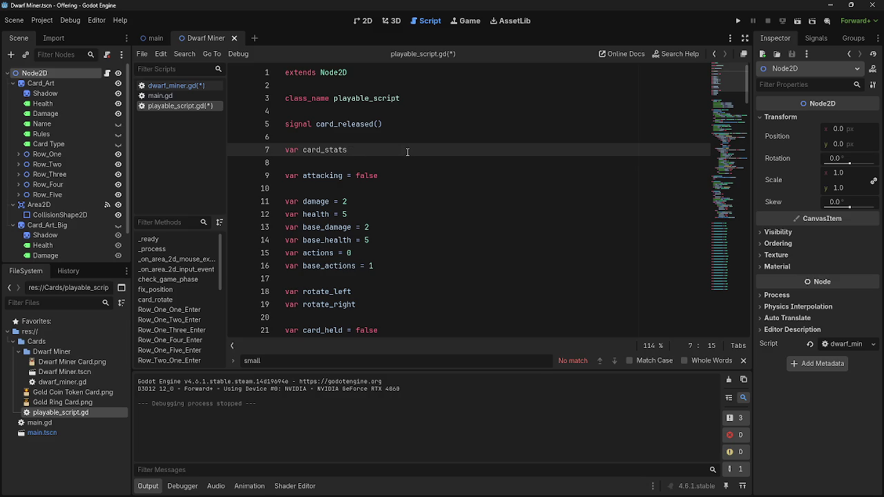
Step: Add a String type hint so line 7 reads 'var card_stats: String'
text(:)
key(BackSpace)
key(BackSpace)
text(: string)
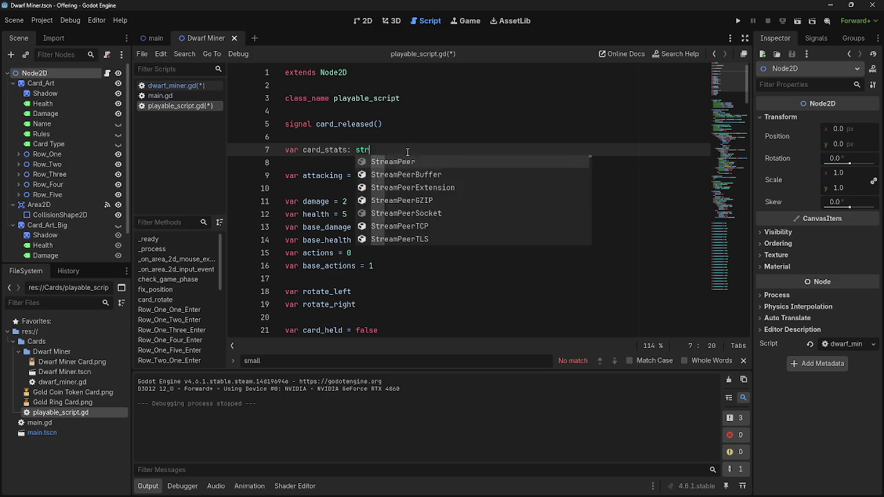
key(Return)
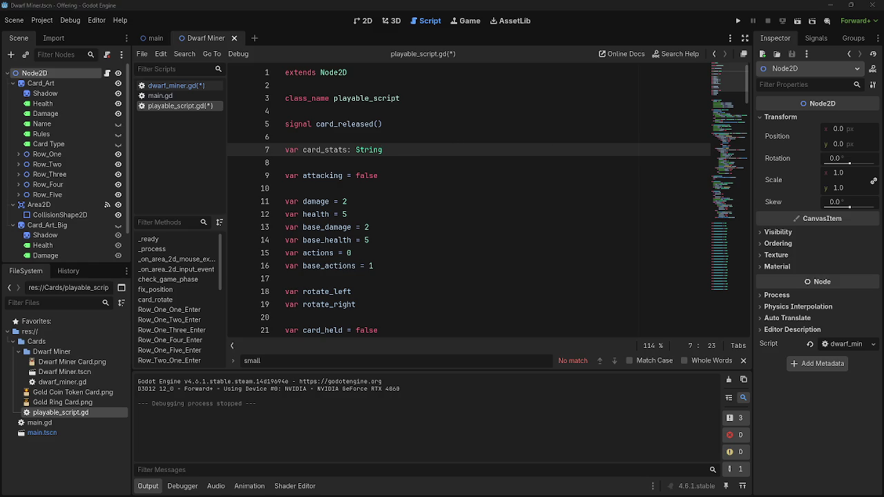
drag(398, 148, 348, 150)
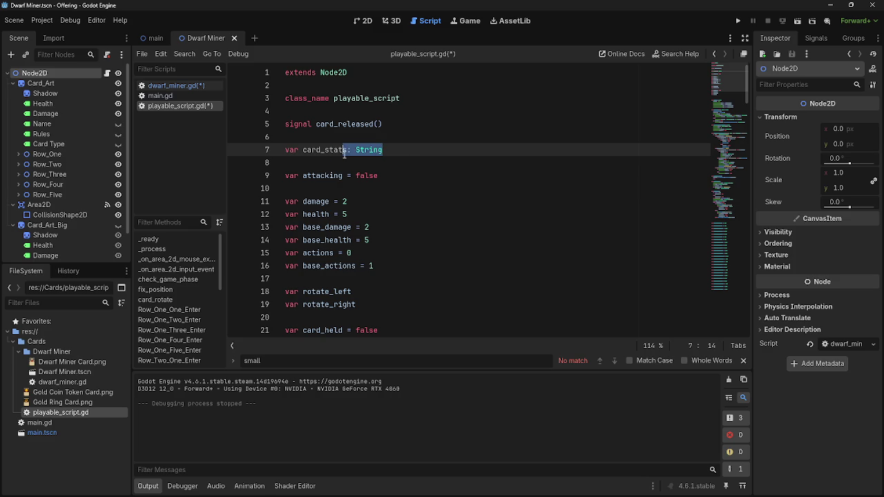
Step: Delete the ': String' hint and then the whole 'var card_stats' line, leaving 'var attacking = false' on line 7
key(BackSpace)
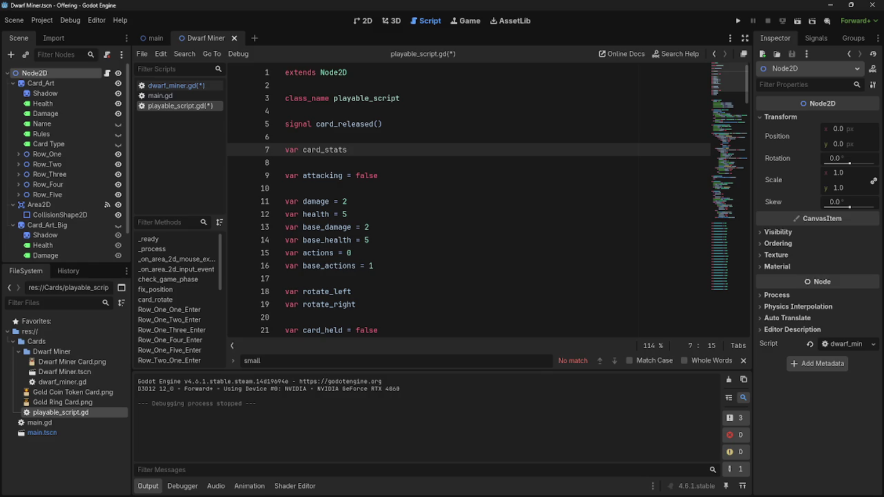
key(alt+Tab)
drag(360, 149, 282, 153)
key(BackSpace)
key(BackSpace)
key(BackSpace)
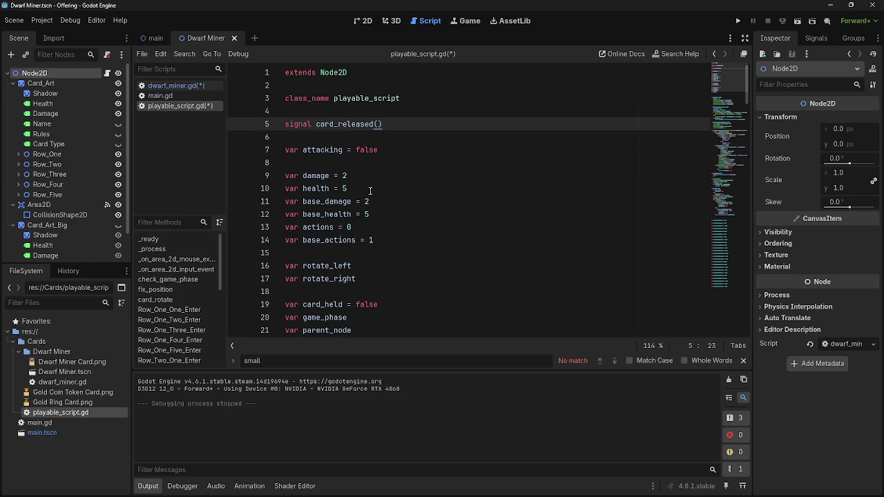
Step: Strip the default values from the six stat variables in playable_script.gd
click(376, 239)
drag(378, 239, 281, 175)
key(ctrl+c)
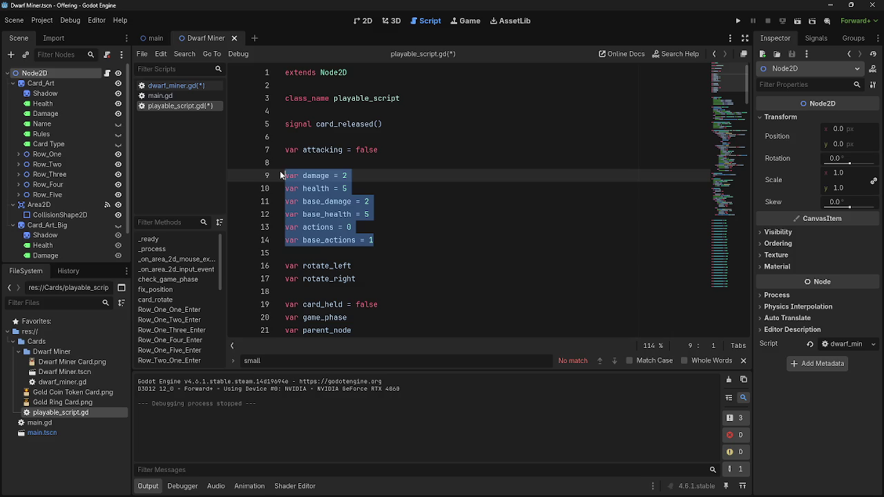
click(361, 188)
drag(374, 239, 358, 240)
key(BackSpace)
click(359, 227)
key(BackSpace)
key(BackSpace)
key(BackSpace)
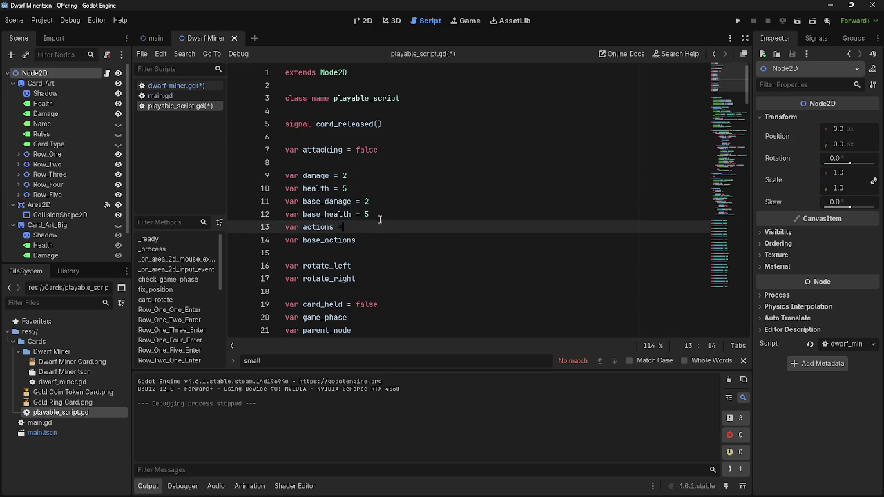
click(389, 214)
key(BackSpace)
key(BackSpace)
key(BackSpace)
click(384, 201)
key(BackSpace)
key(BackSpace)
key(BackSpace)
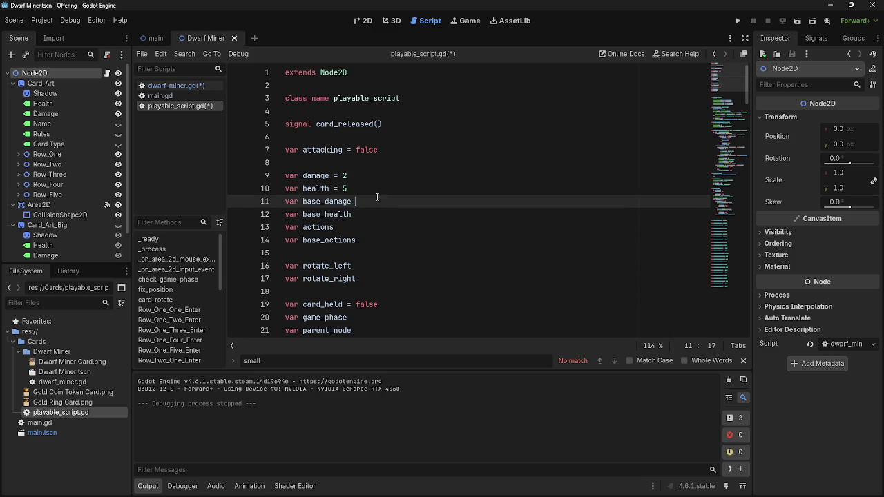
click(370, 189)
key(BackSpace)
key(BackSpace)
key(BackSpace)
key(BackSpace)
click(368, 177)
key(BackSpace)
key(BackSpace)
key(BackSpace)
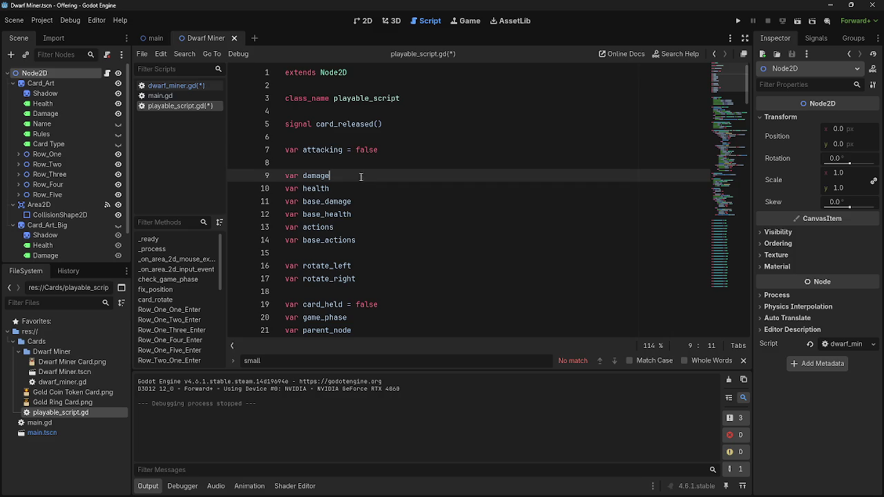
Step: In dwarf_miner.gd, add func _ready() with super and paste the stat lines into it
click(167, 86)
text(func ready)
key(Return)
key(Return)
text(super)
key(ctrl+v)
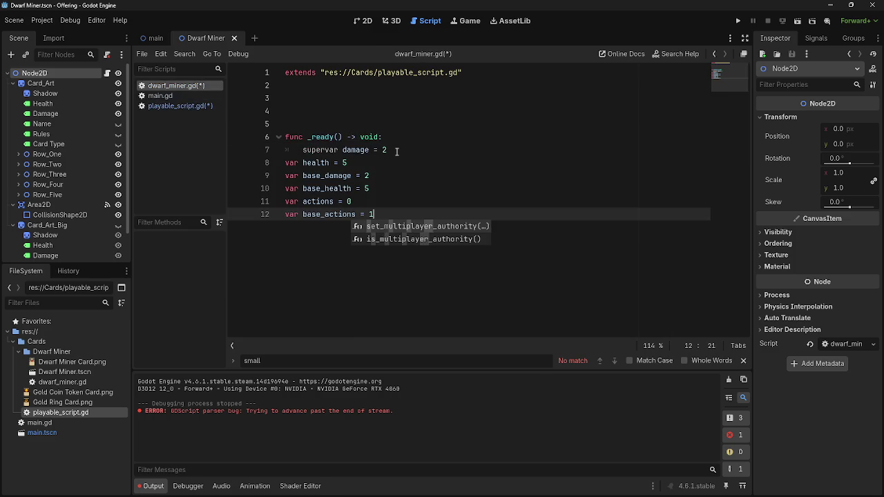
Step: Delete 'var' after super and indent the pasted stat lines 8–12 into _ready()
click(341, 150)
key(BackSpace)
key(BackSpace)
key(BackSpace)
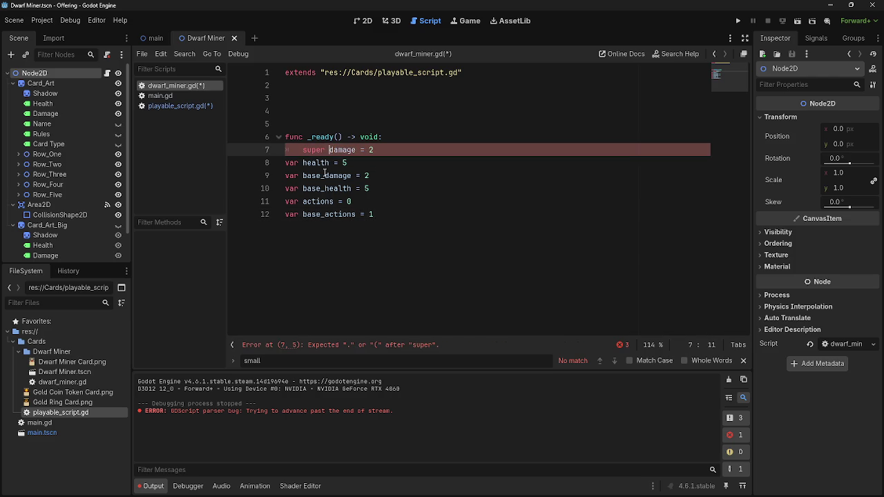
mouse_move(286, 164)
mouse_down()
mouse_move(387, 188)
mouse_move(376, 214)
mouse_up()
key(Tab)
click(324, 149)
key(Home)
key(alt+Tab)
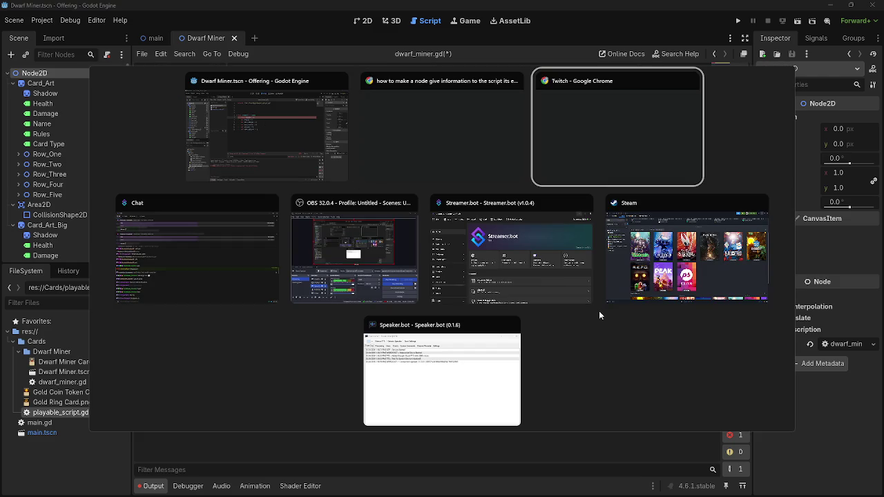
key(Escape)
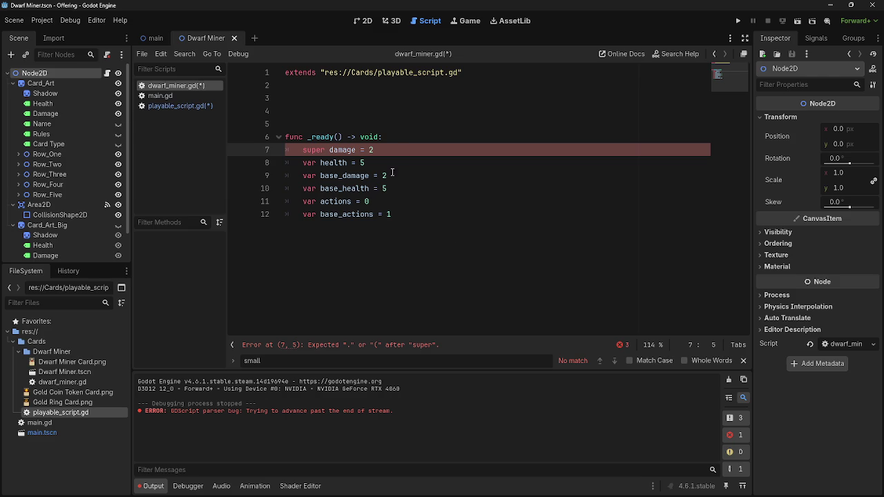
Step: Turn super into a super() call, then switch to main.gd
key(ctrl+Right)
text((()
key(BackSpace)
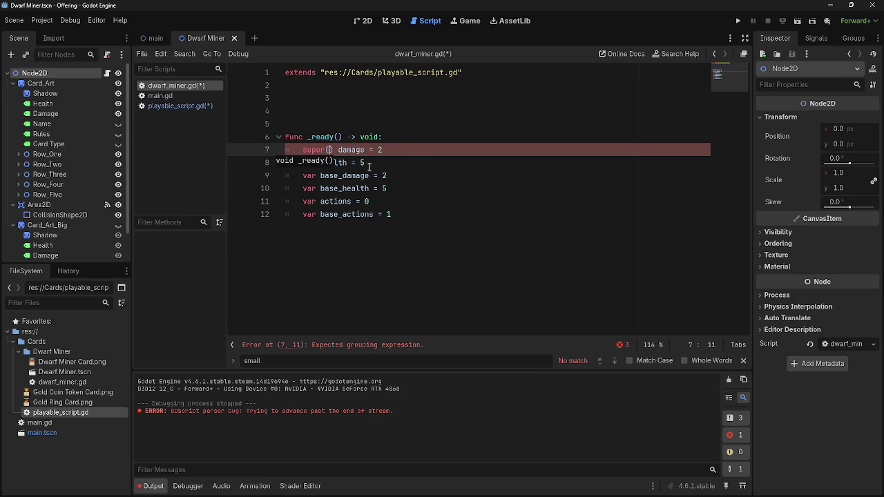
click(415, 153)
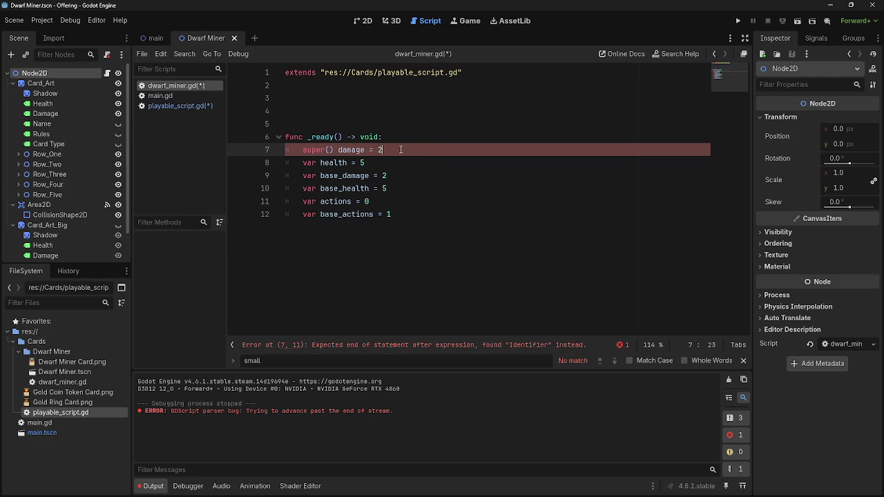
key(alt+Tab)
key(alt+Tab)
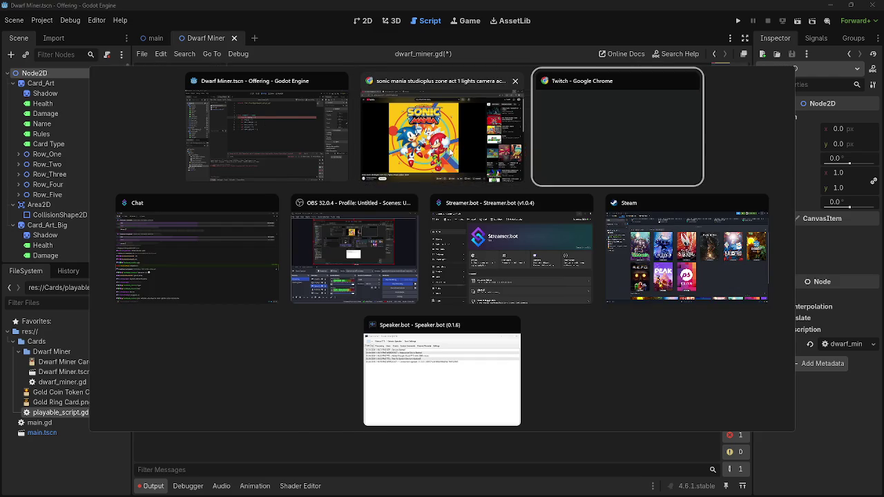
key(Escape)
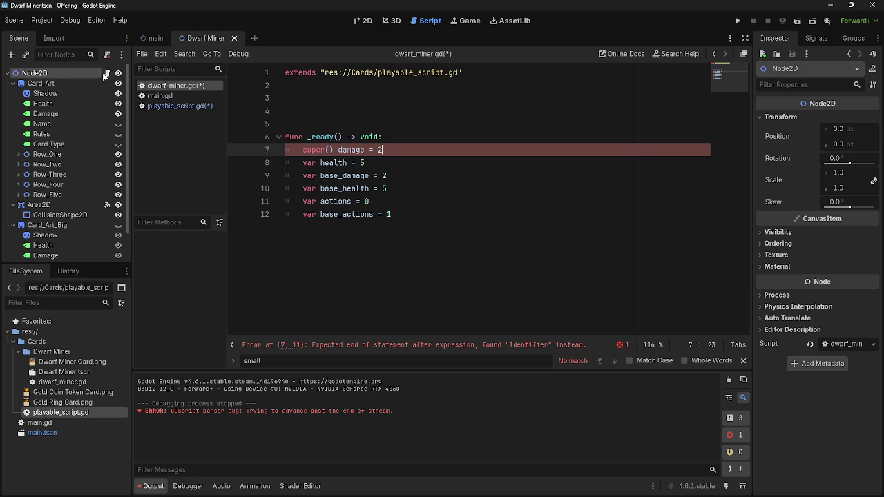
click(174, 106)
click(162, 96)
scroll(419, 209, down, 5)
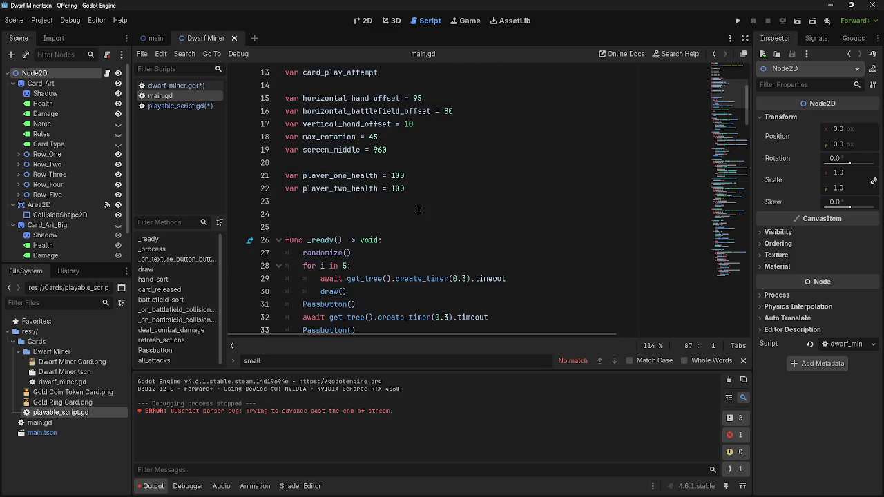
Step: Add func set_stats(): with a pass body at the end of playable_script.gd
scroll(419, 208, up, 4)
scroll(419, 209, up, 1)
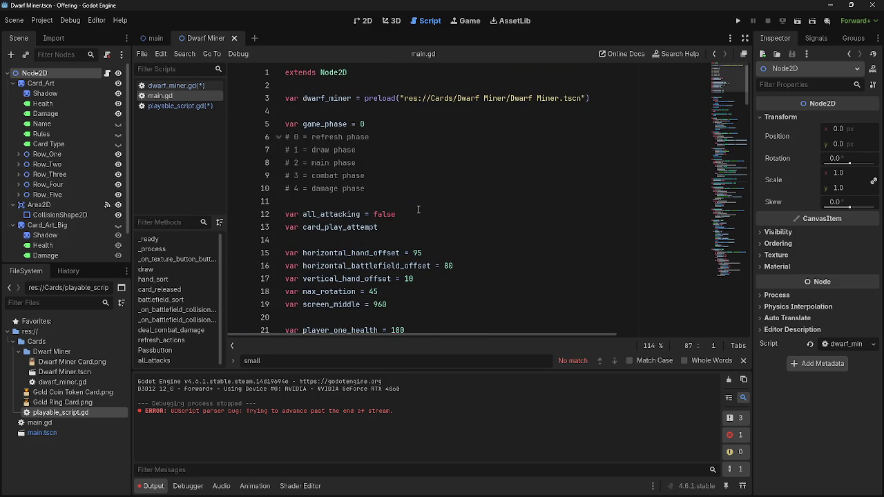
click(200, 106)
scroll(462, 223, down, 5)
scroll(462, 223, down, 7)
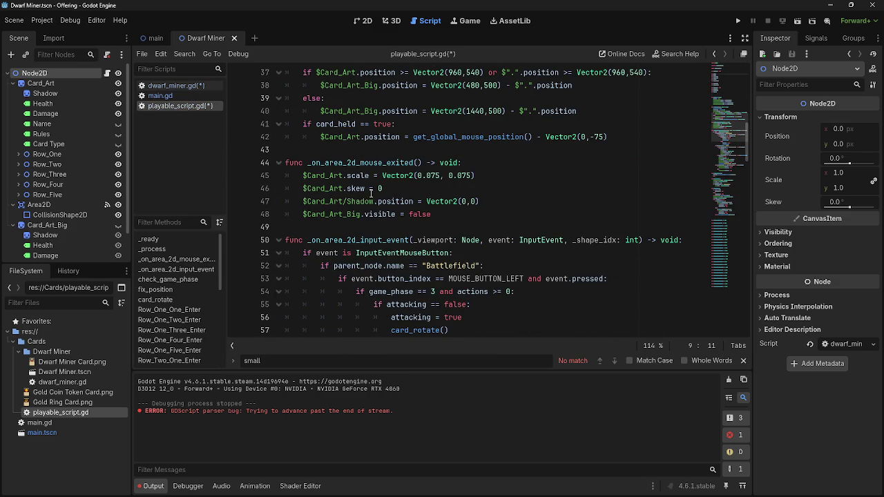
scroll(373, 200, down, 20)
scroll(375, 228, up, 15)
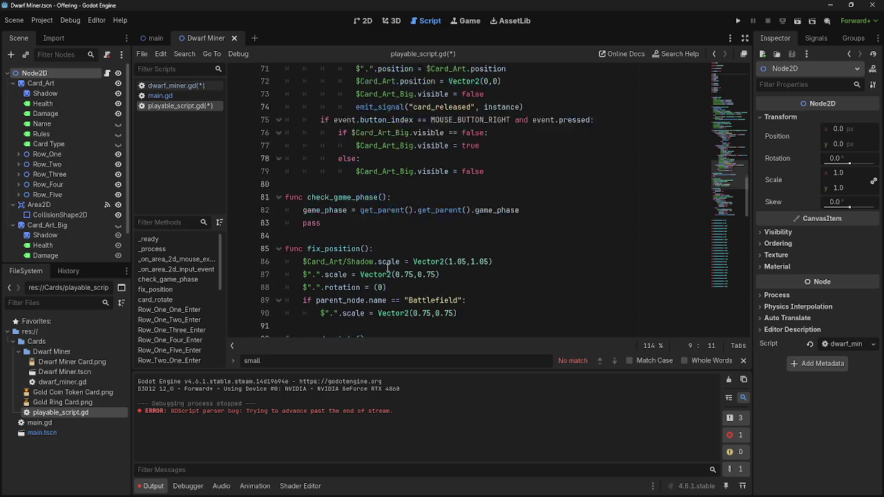
scroll(389, 267, up, 6)
scroll(334, 118, down, 7)
click(334, 119)
key(Return)
key(Return)
click(334, 135)
text(func set_stats)
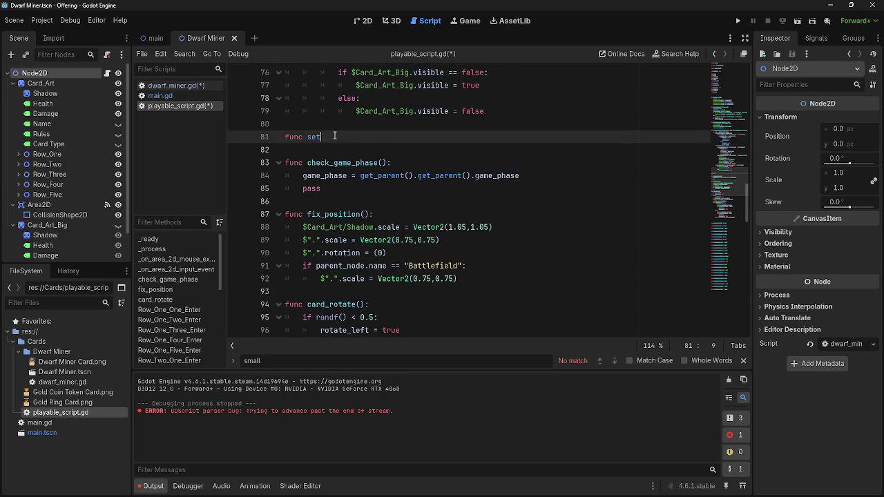
text(():)
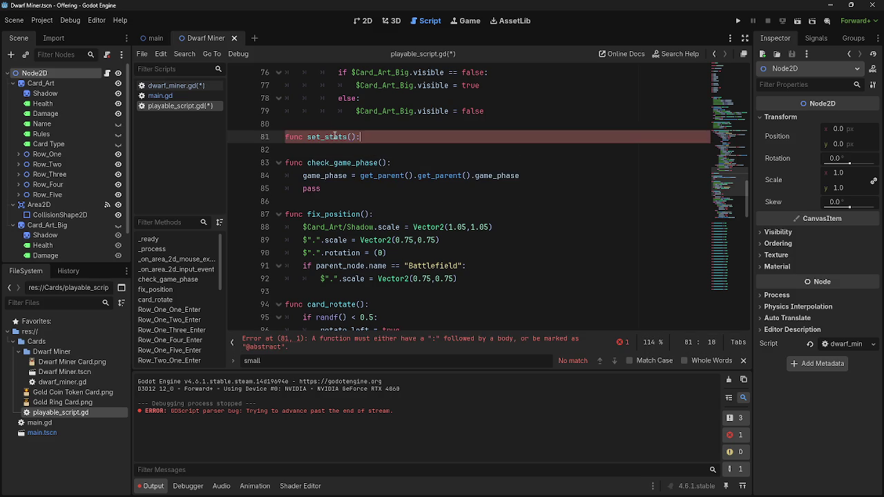
key(Return)
text(pass)
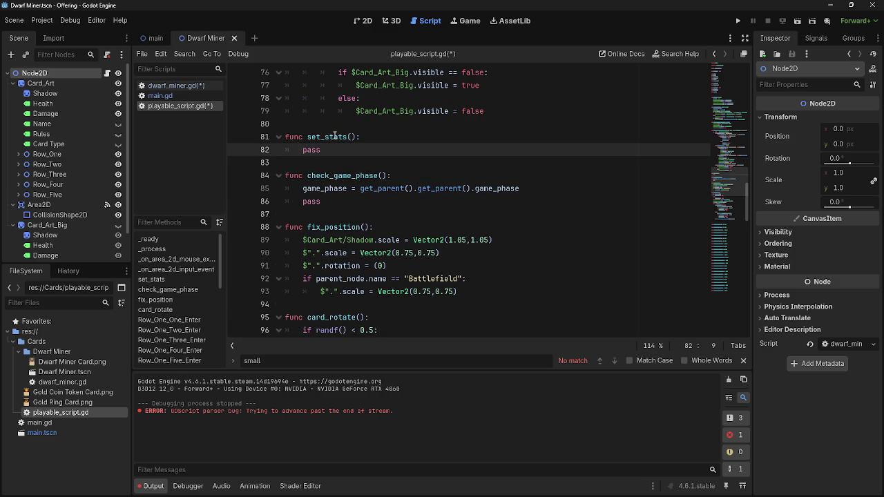
key(Return)
Step: Paste the stat lines into set_stats(), indent them and remove their 'var' keywords
key(ctrl+v)
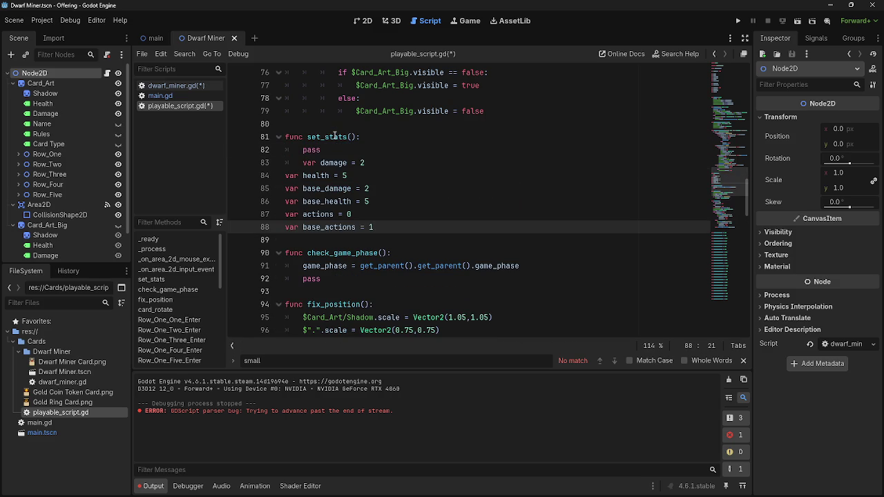
drag(284, 176, 423, 226)
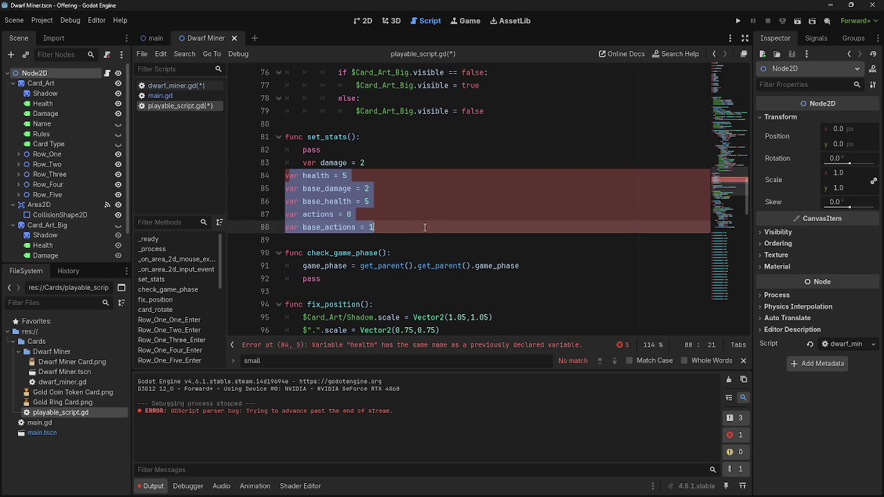
key(Tab)
click(320, 177)
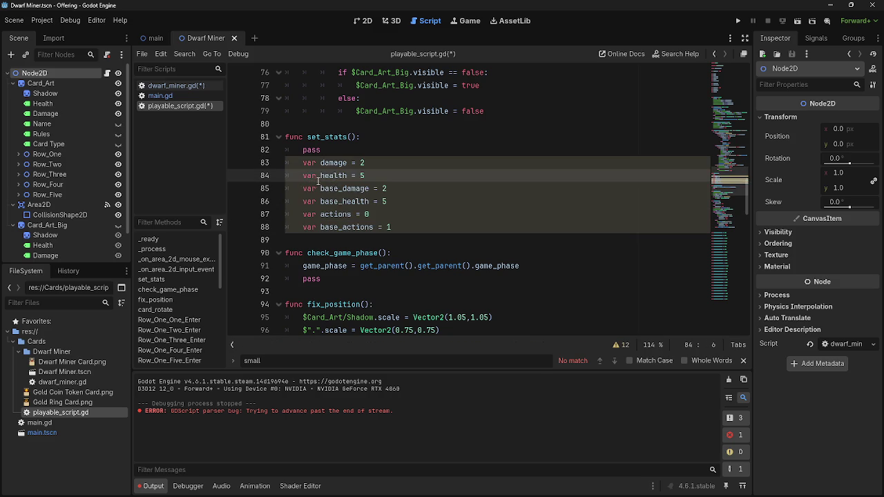
mouse_move(302, 163)
mouse_down()
mouse_move(319, 163)
mouse_move(303, 176)
mouse_move(314, 201)
mouse_move(303, 201)
mouse_move(302, 227)
mouse_up()
key(BackSpace)
click(320, 175)
key(BackSpace)
key(BackSpace)
key(BackSpace)
key(BackSpace)
key(BackSpace)
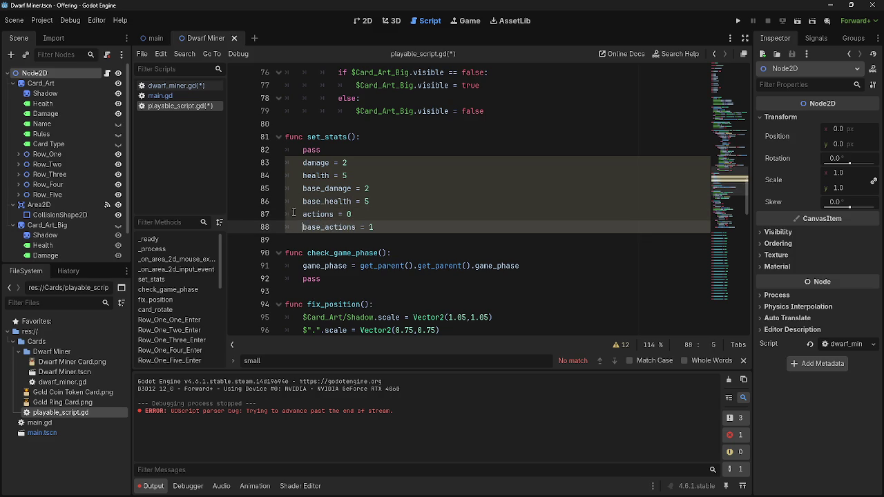
click(173, 94)
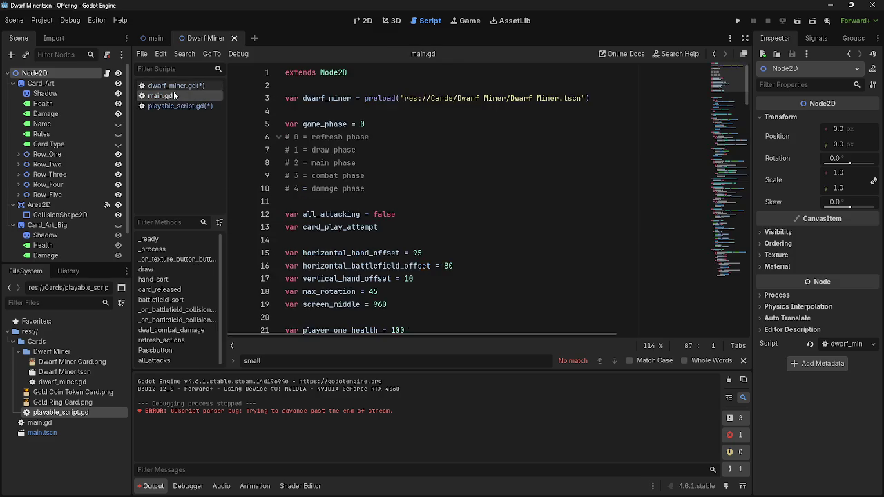
Step: Declare var stats = [] on line 3 of dwarf_miner.gd and cut line 7 back to super()
click(174, 85)
click(322, 98)
text(var stats)
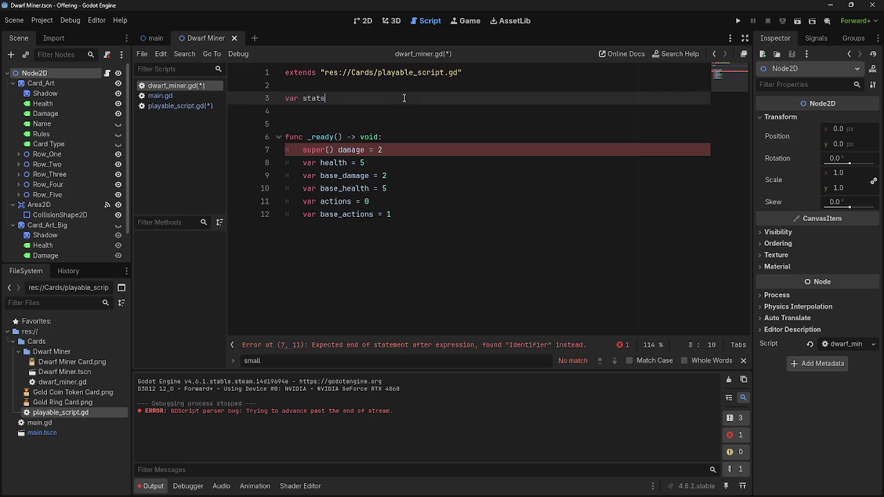
text({)
key(BackSpace)
text([)
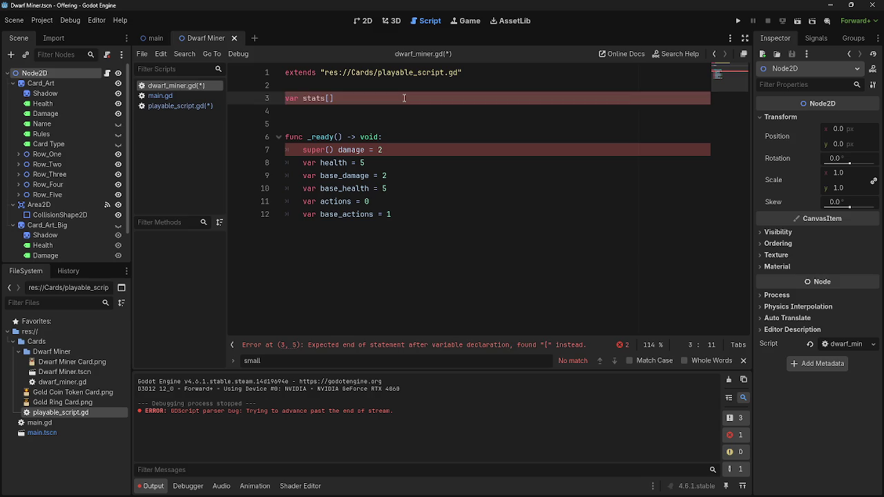
key(BackSpace)
text(= )
text([)
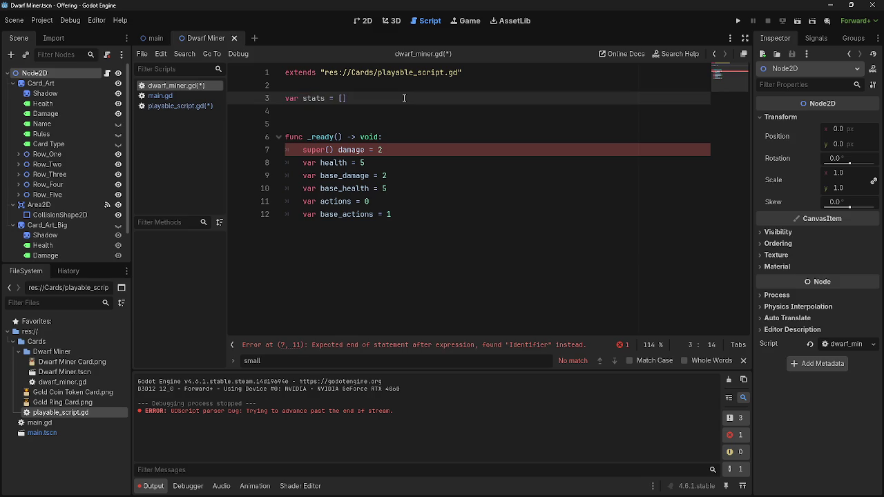
text(])
drag(384, 150, 324, 150)
text(()
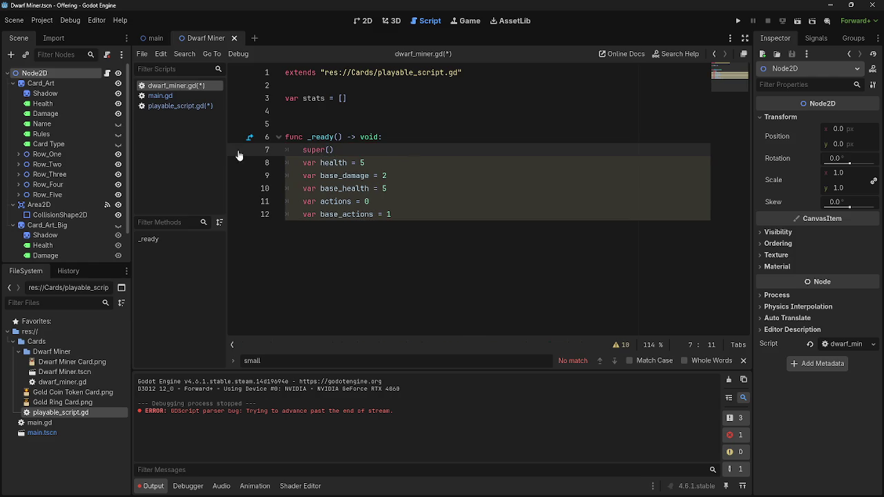
Step: In dwarf_miner.gd, move damage = 2 onto its own line and remove 'var' from the stat lines
click(169, 96)
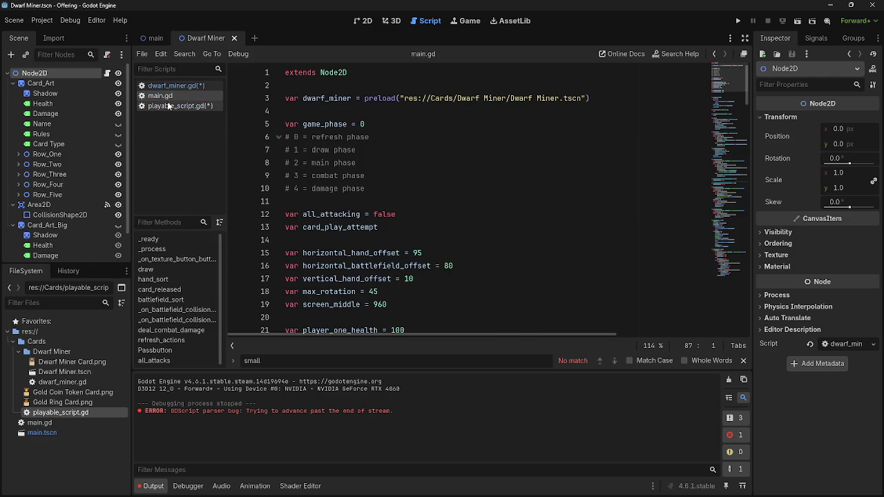
click(173, 86)
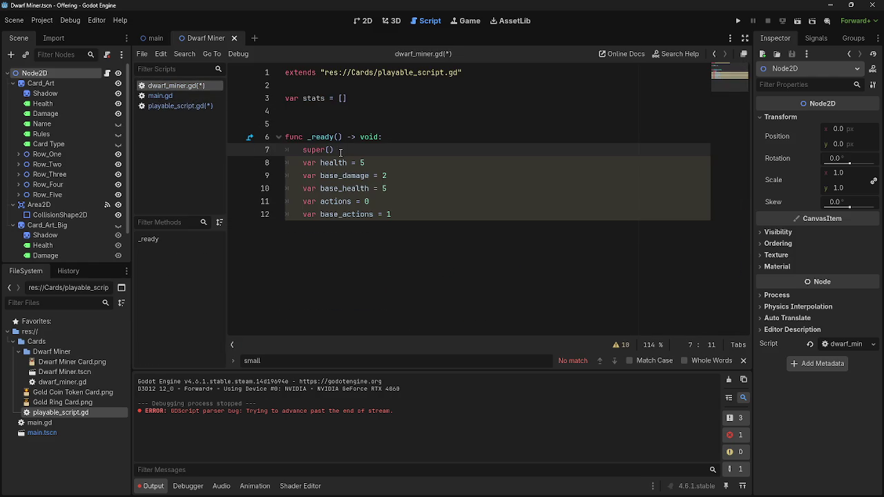
click(366, 155)
key(ctrl+z)
key(ctrl+z)
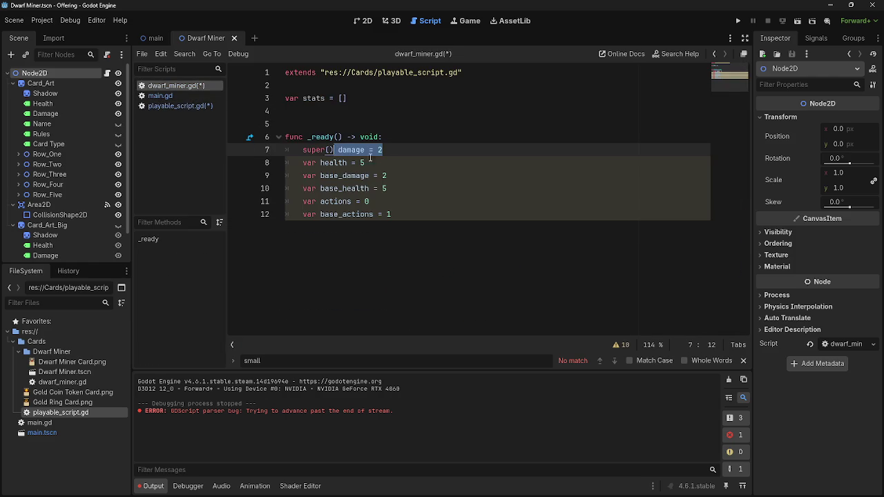
mouse_move(318, 175)
mouse_down()
mouse_move(301, 175)
mouse_move(315, 201)
mouse_move(304, 203)
mouse_move(316, 215)
mouse_move(304, 216)
mouse_move(315, 227)
mouse_move(304, 229)
mouse_up()
key(BackSpace)
key(BackSpace)
key(BackSpace)
key(BackSpace)
key(BackSpace)
click(439, 227)
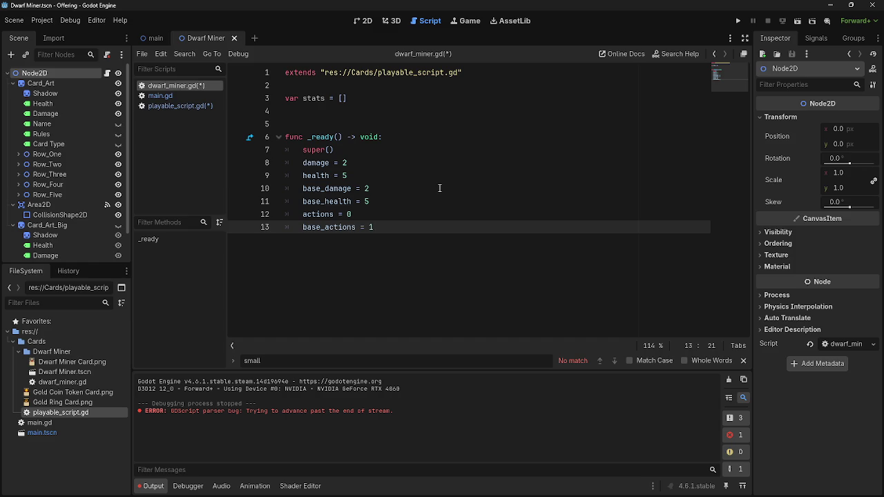
Step: Review the stat assignments and add a blank line above func _ready()
click(354, 152)
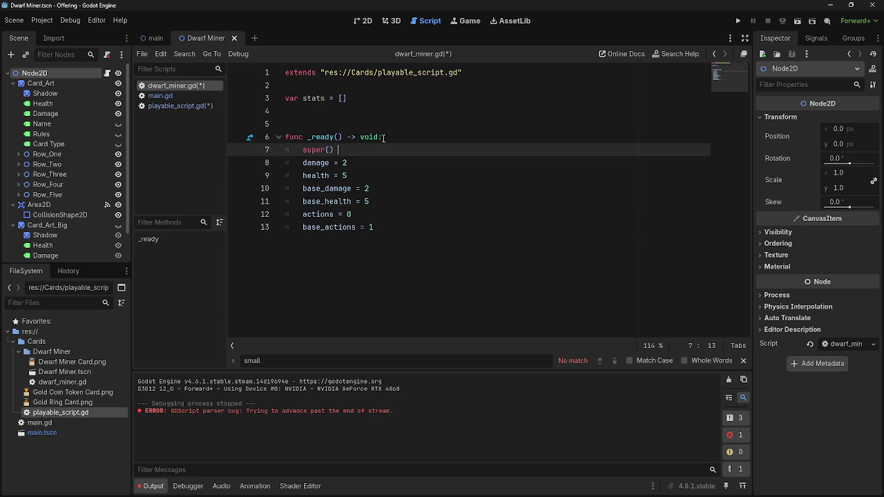
key(Down)
key(Down)
key(Down)
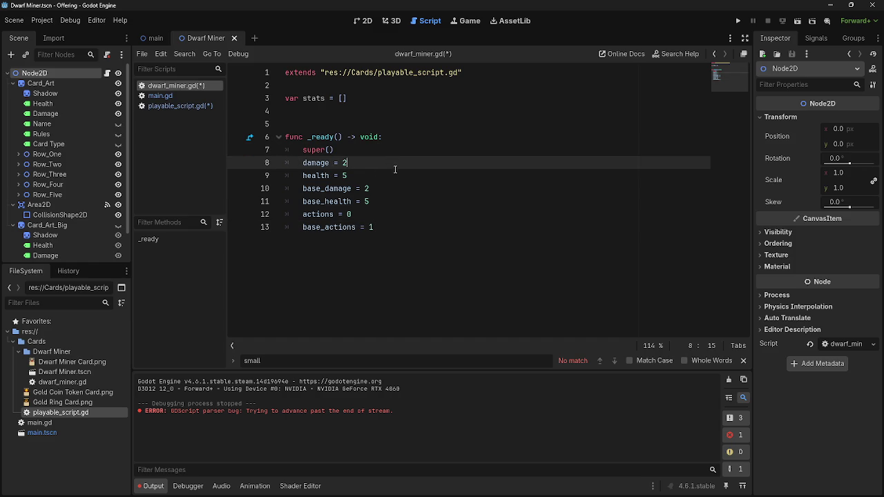
key(End)
key(Down)
key(Down)
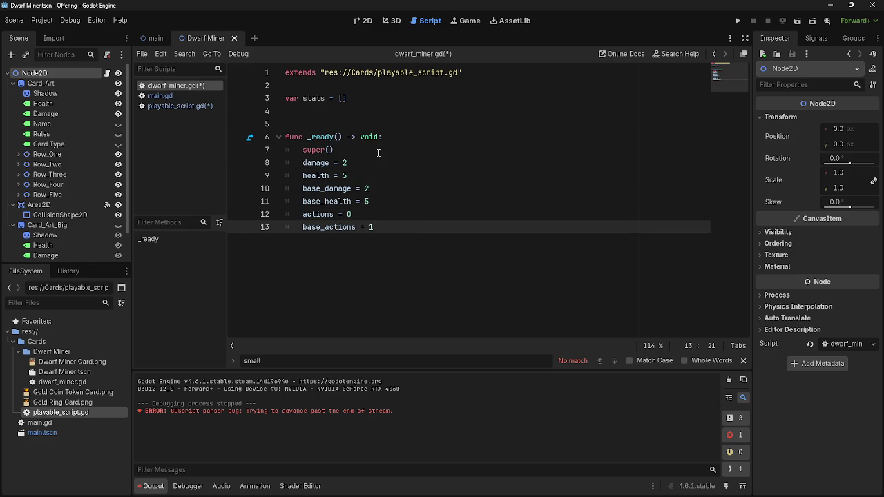
click(380, 152)
click(413, 214)
click(413, 221)
key(Return)
key(BackSpace)
key(Return)
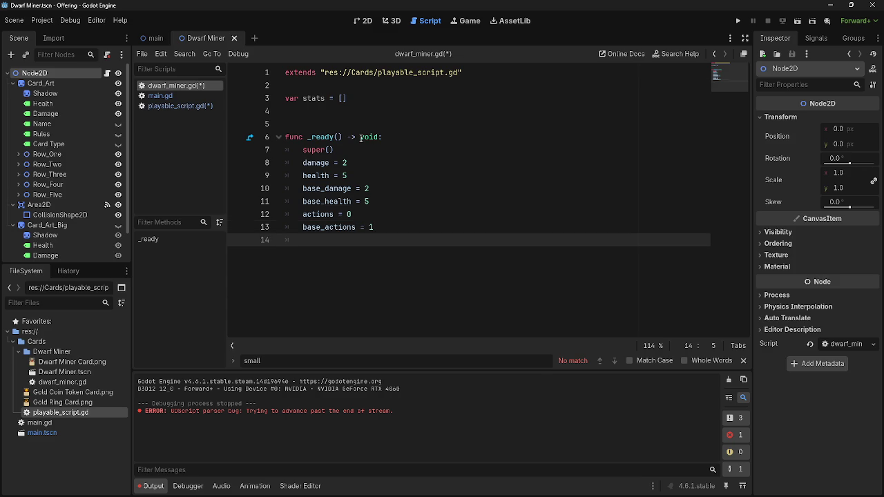
click(354, 112)
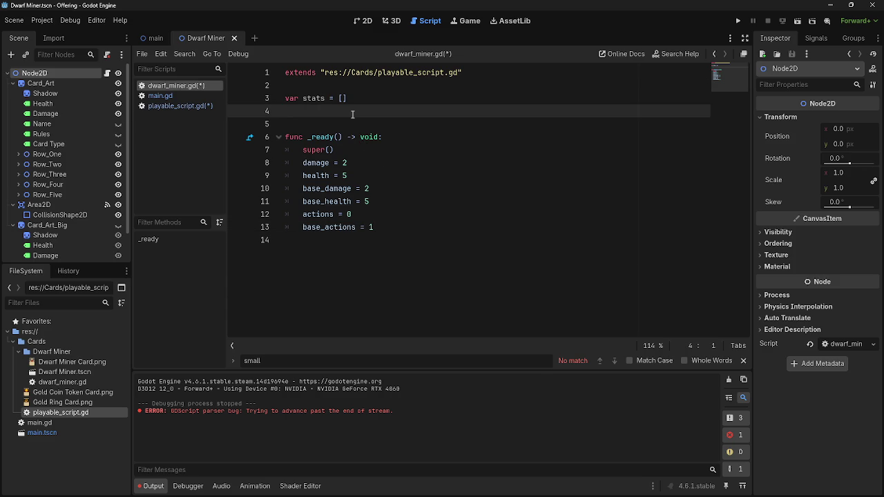
key(Return)
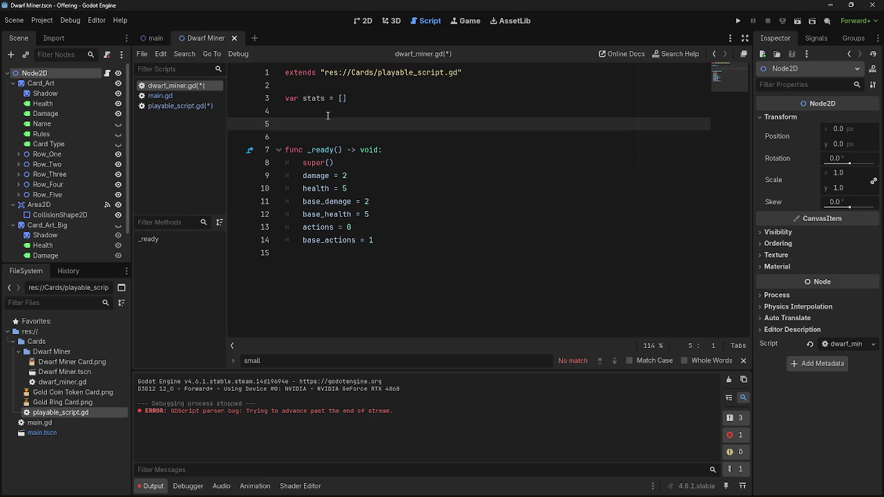
Step: Click repeatedly around the top lines of the open script
click(318, 115)
click(317, 122)
click(315, 87)
click(322, 111)
click(321, 119)
click(320, 116)
click(321, 120)
click(321, 116)
click(323, 120)
click(323, 117)
click(323, 122)
click(321, 116)
click(321, 120)
click(321, 116)
click(320, 120)
click(321, 116)
click(321, 120)
Step: Switch between main.gd, dwarf_miner.gd and playable_script.gd, ending on playable_script.gd
click(343, 98)
click(182, 97)
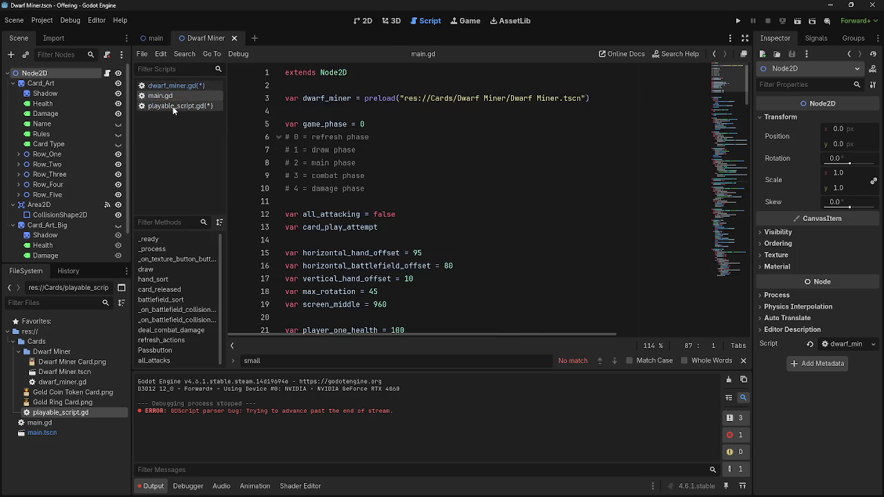
click(173, 106)
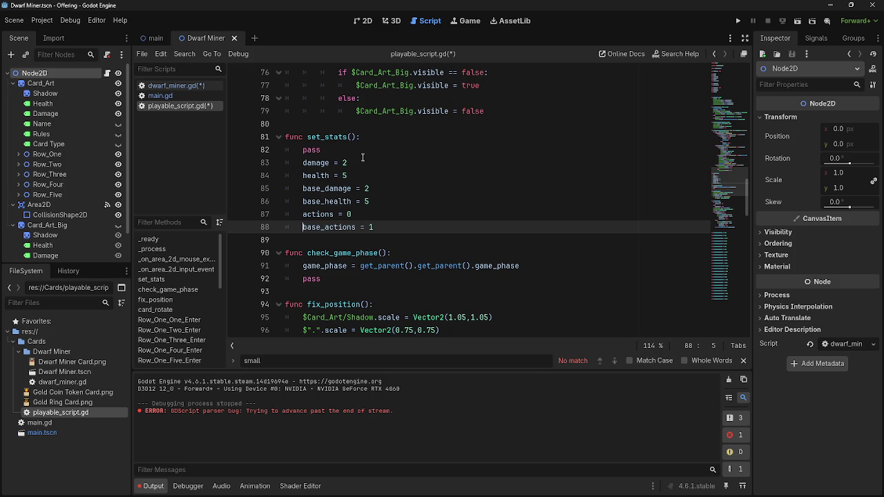
scroll(387, 177, down, 1)
scroll(387, 177, up, 1)
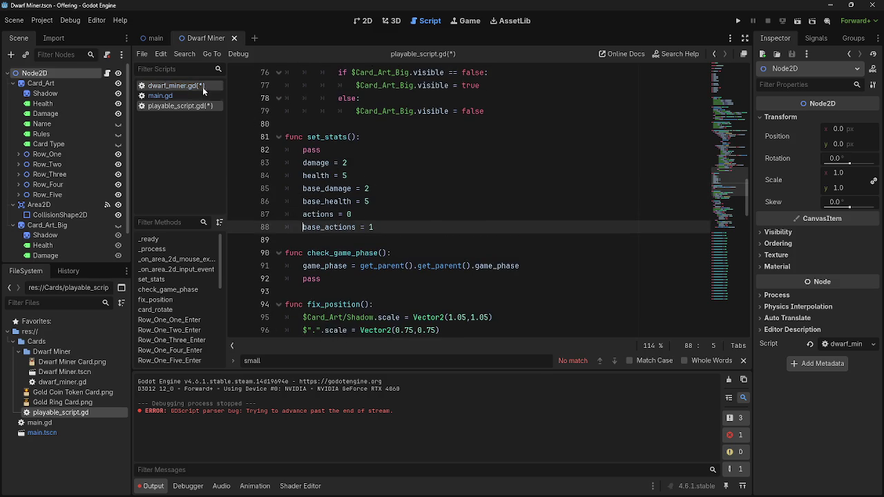
click(207, 87)
click(197, 106)
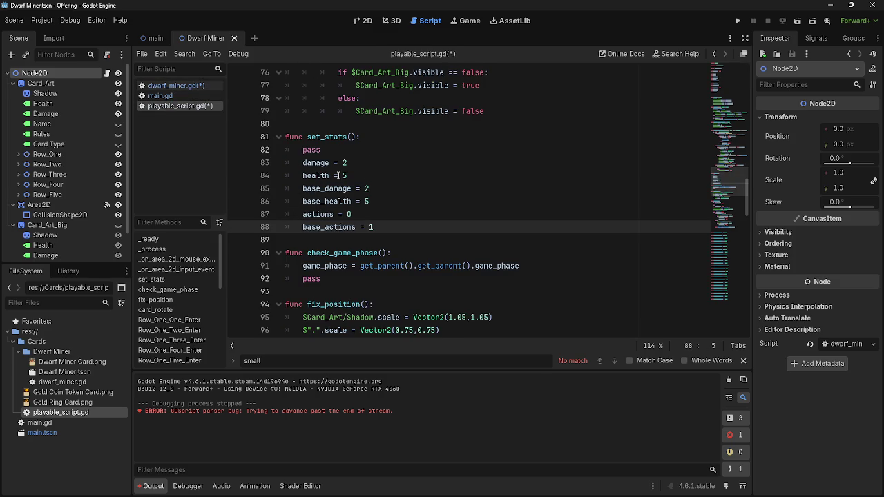
Step: Delete the pass line from set_stats() in playable_script.gd
click(352, 137)
click(331, 150)
key(BackSpace)
key(BackSpace)
key(BackSpace)
click(351, 137)
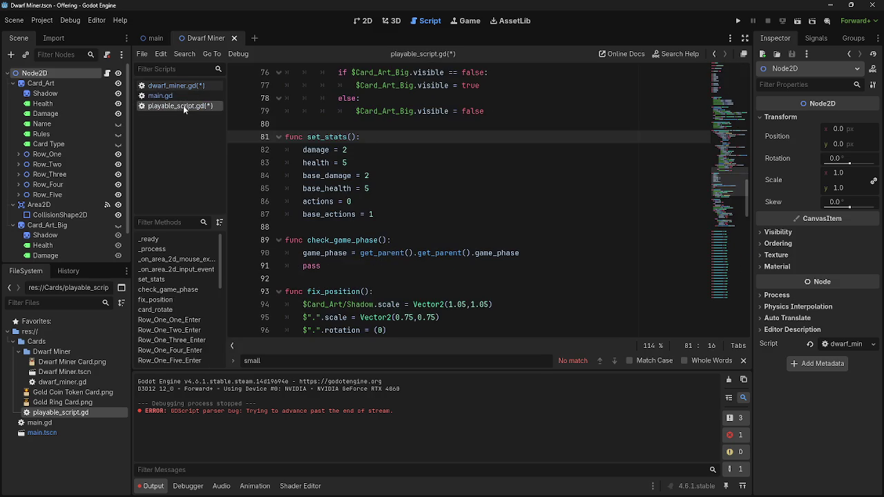
Step: In dwarf_miner.gd, type set_stats inside the super() call on line 8
click(176, 86)
click(330, 163)
text(set)
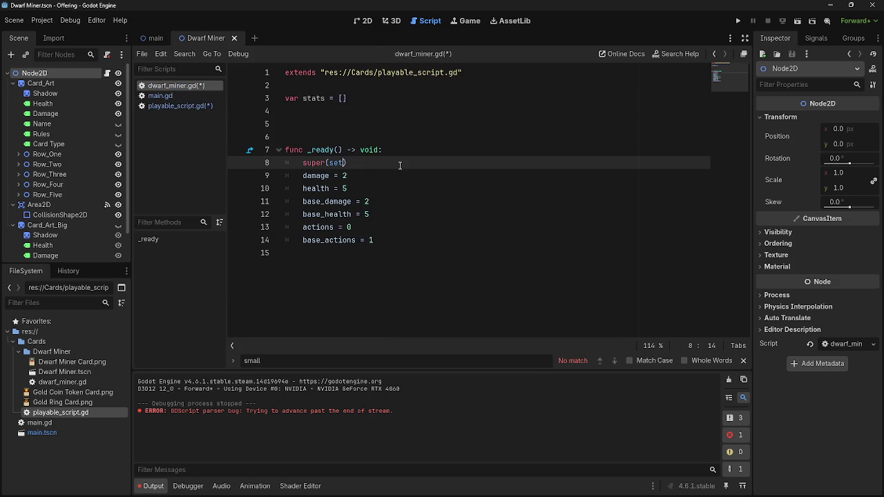
text(stats)
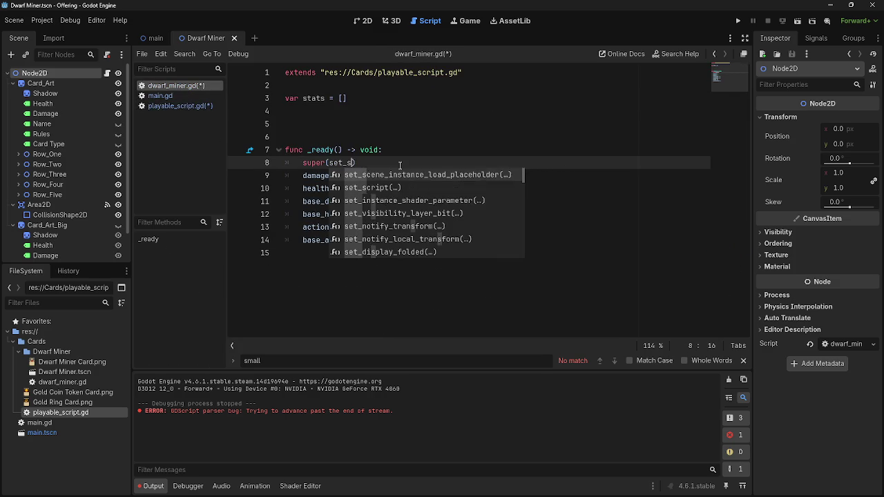
key(alt+Tab)
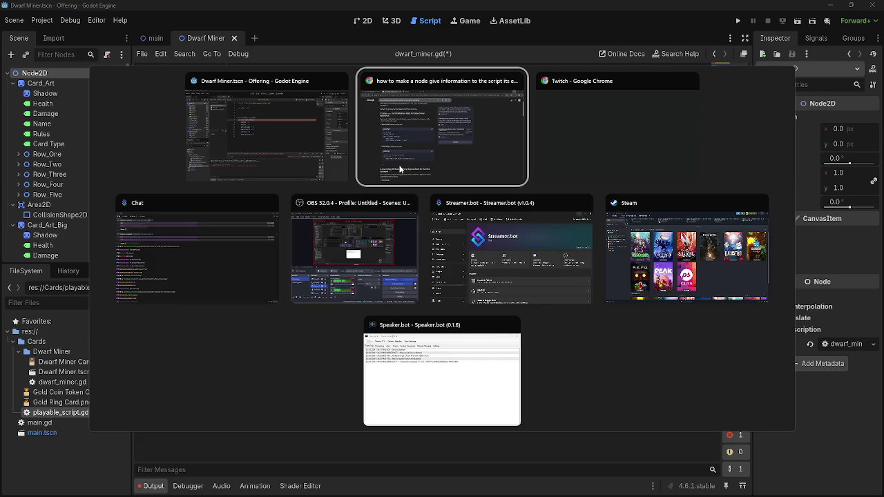
Step: Read Chrome results on passing information to a script, then return to playable_script.gd
key(Escape)
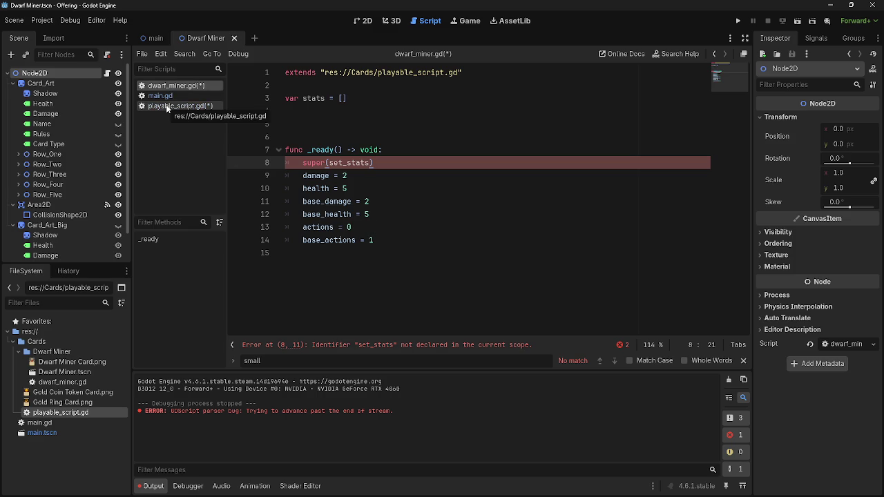
click(166, 104)
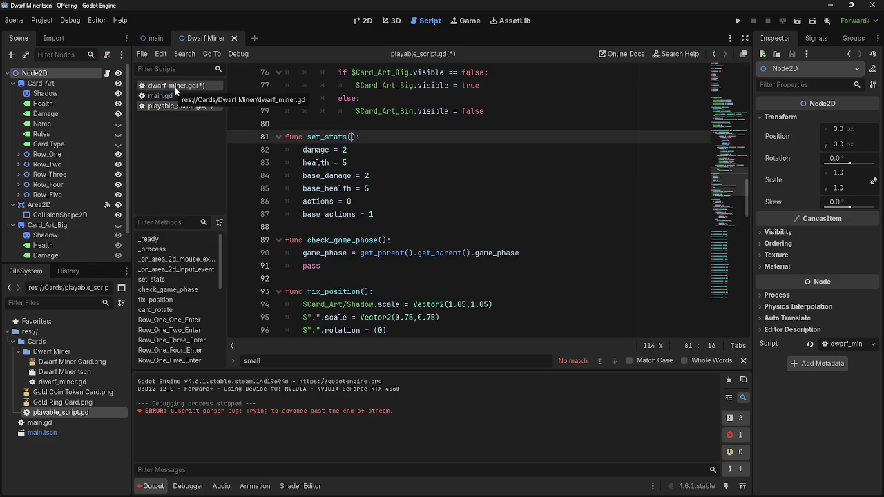
Step: Check the set_stats error in dwarf_miner.gd, then delete set_stats from its super() call
click(174, 87)
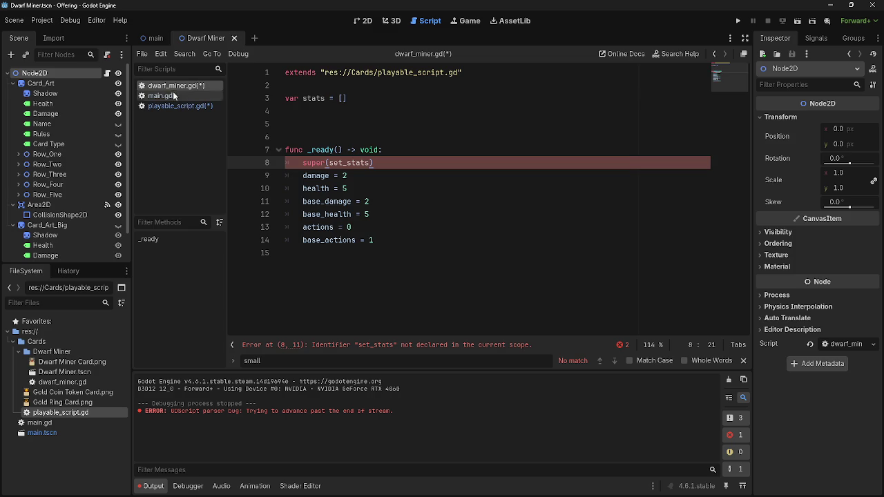
click(176, 106)
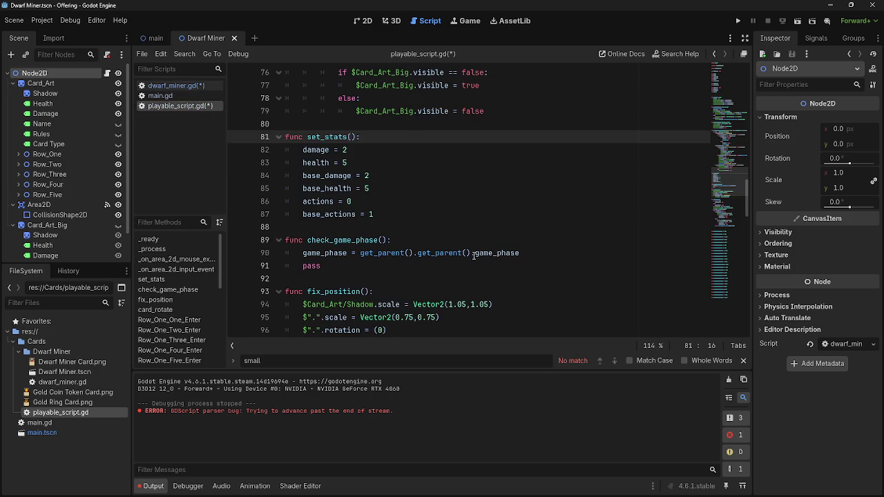
scroll(472, 254, down, 2)
click(183, 85)
click(166, 96)
click(177, 105)
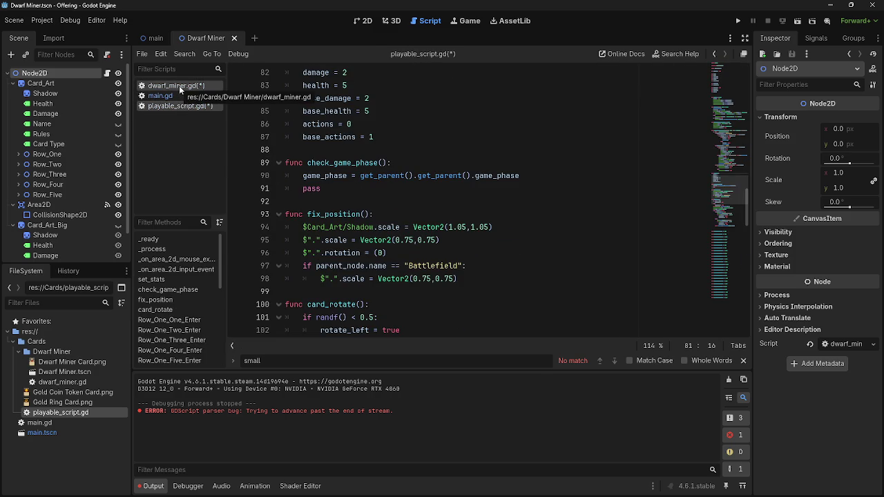
click(179, 85)
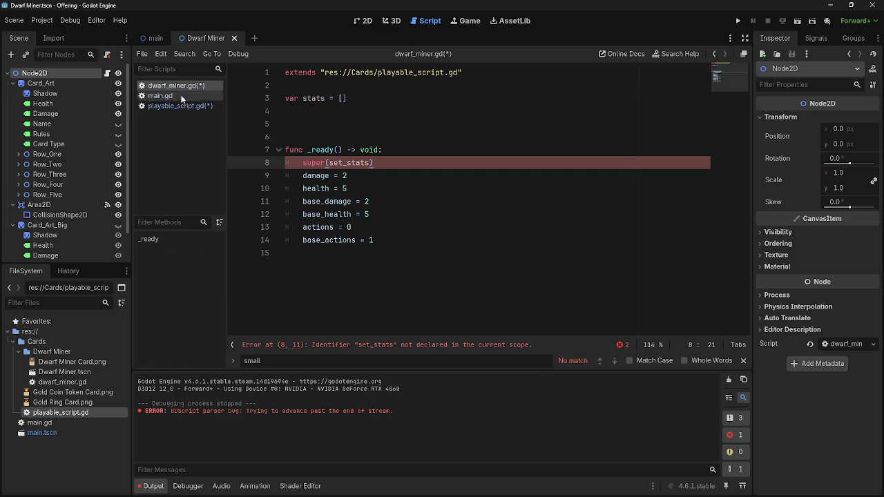
double_click(361, 164)
key(BackSpace)
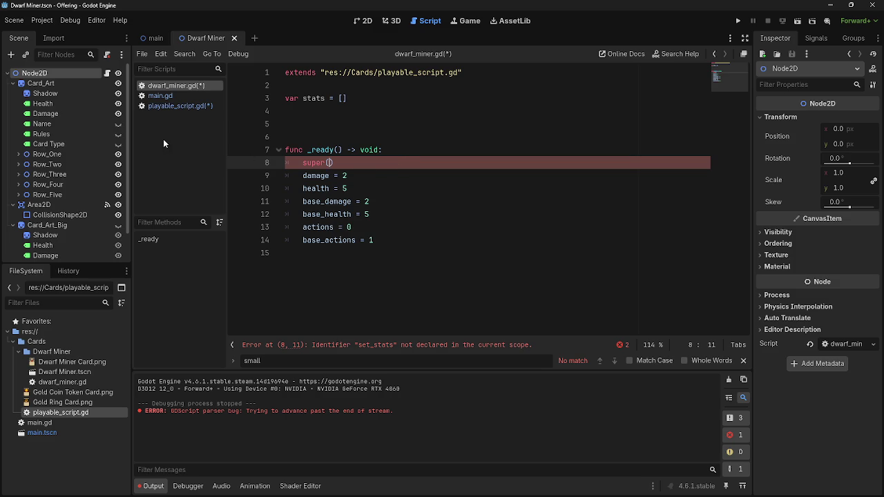
Step: Compare playable_script.gd with dwarf_miner.gd to confirm the set_stats not-declared error is gone
click(162, 105)
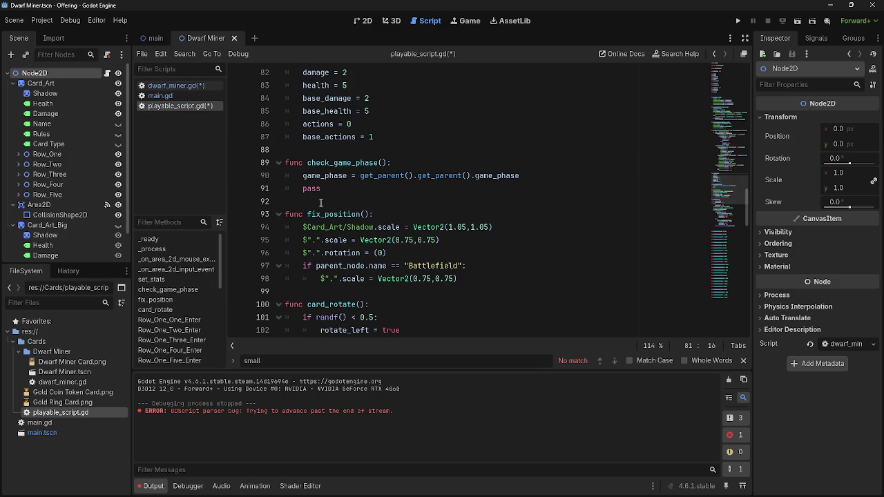
scroll(404, 242, down, 2)
scroll(404, 242, down, 1)
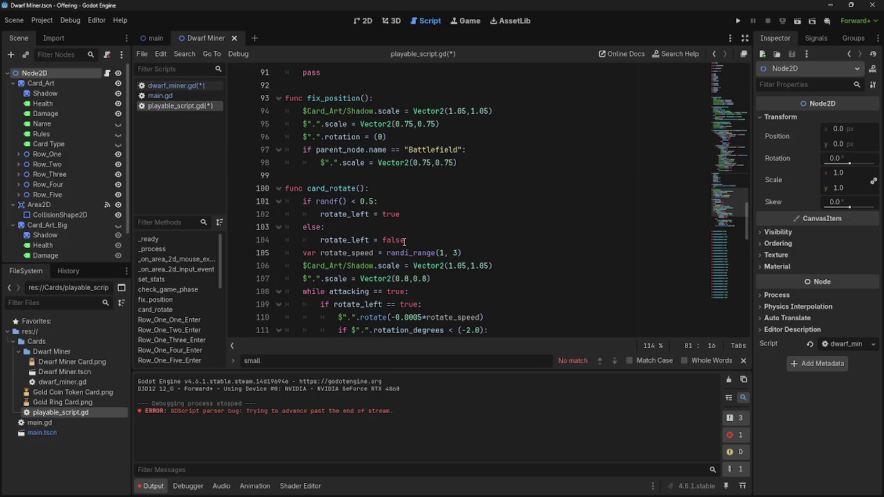
scroll(405, 241, down, 1)
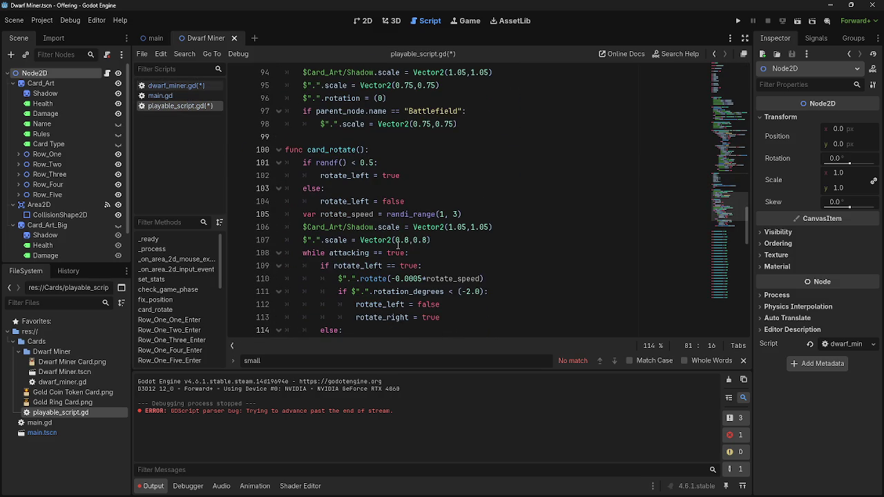
scroll(404, 235, up, 8)
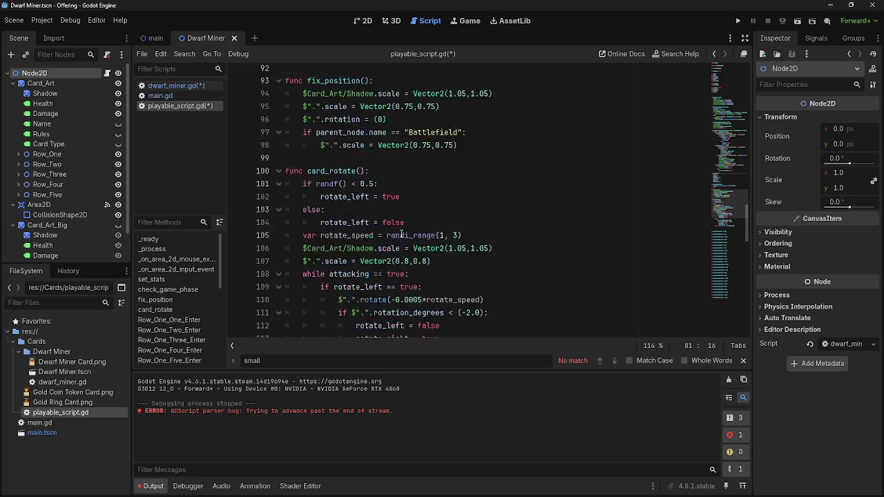
click(175, 87)
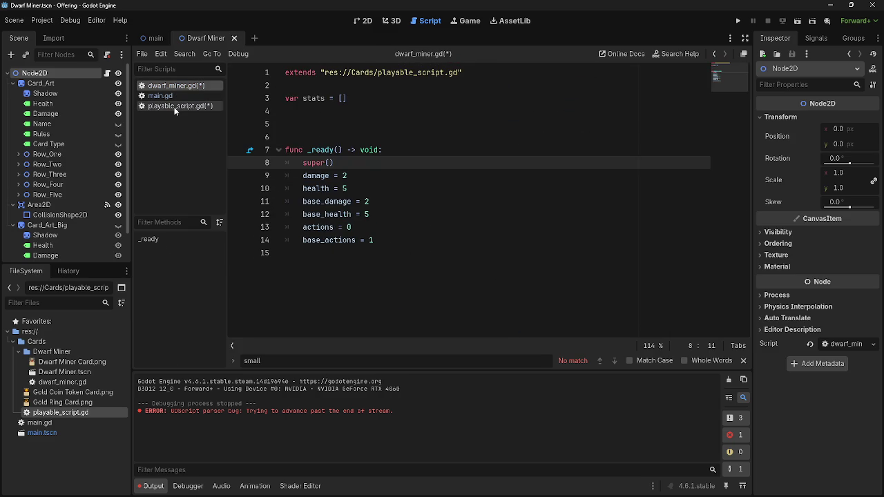
click(174, 107)
click(175, 86)
click(175, 106)
click(175, 86)
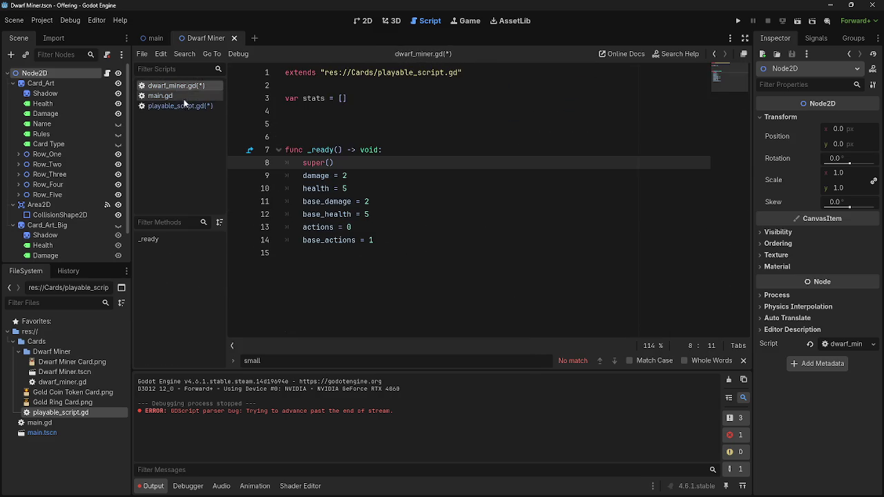
click(181, 105)
click(179, 85)
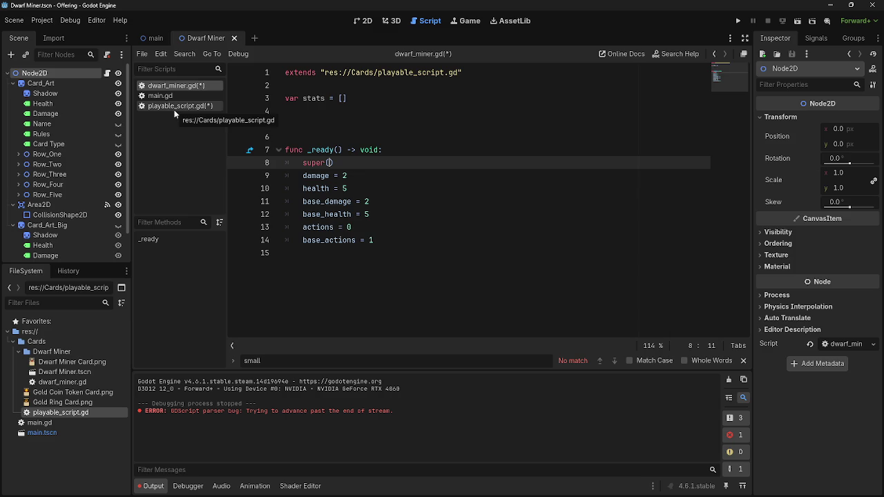